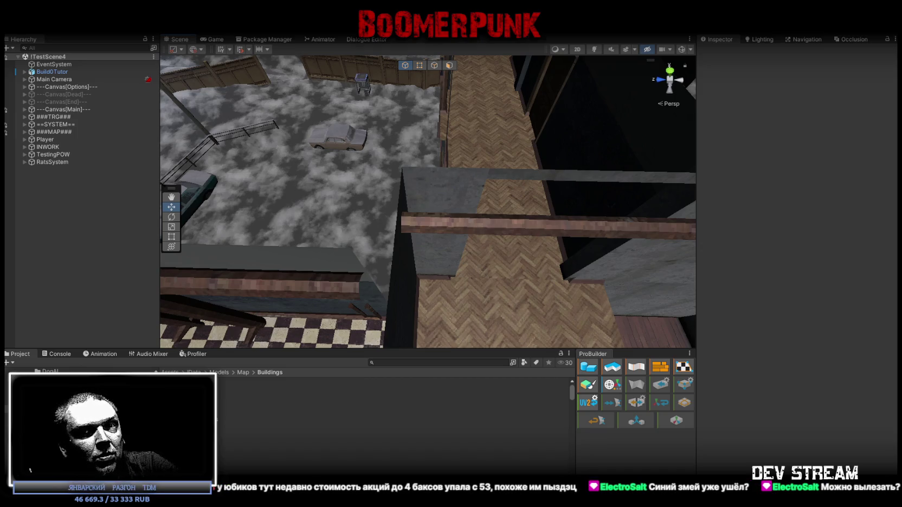
Switch from Unity to Blockbench, which shows the two-storey MilitiaBase model.
{"action": "key", "text": "alt+Tab"}
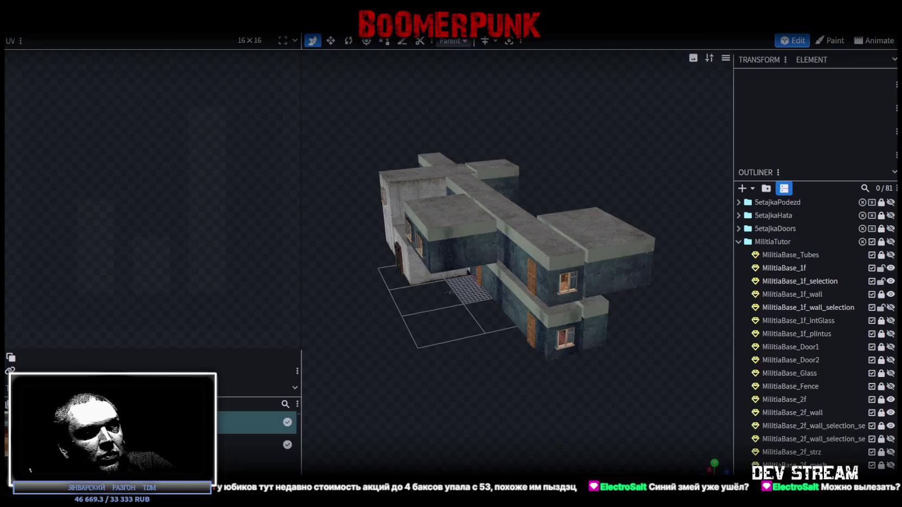
Orbit and zoom in close on the MilitiaBase's wooden-framed window and rust-edged door opening.
{"action": "mouse_move", "coordinate": [495, 345]}
{"action": "left_mouse_down"}
{"action": "mouse_move", "coordinate": [465, 420]}
{"action": "mouse_move", "coordinate": [560, 365]}
{"action": "mouse_move", "coordinate": [588, 380]}
{"action": "mouse_move", "coordinate": [575, 348]}
{"action": "mouse_move", "coordinate": [559, 443]}
{"action": "left_mouse_up"}
{"action": "scroll", "coordinate": [597, 362], "scroll_direction": "up", "scroll_amount": 3}
{"action": "scroll", "coordinate": [557, 390], "scroll_direction": "down", "scroll_amount": 3}
{"action": "mouse_move", "coordinate": [557, 390]}
{"action": "left_mouse_down"}
{"action": "mouse_move", "coordinate": [500, 329]}
{"action": "mouse_move", "coordinate": [559, 355]}
{"action": "mouse_move", "coordinate": [550, 347]}
{"action": "left_mouse_up"}
{"action": "scroll", "coordinate": [558, 355], "scroll_direction": "up", "scroll_amount": 5}
{"action": "scroll", "coordinate": [555, 354], "scroll_direction": "up", "scroll_amount": 2}
{"action": "scroll", "coordinate": [560, 353], "scroll_direction": "up", "scroll_amount": 2}
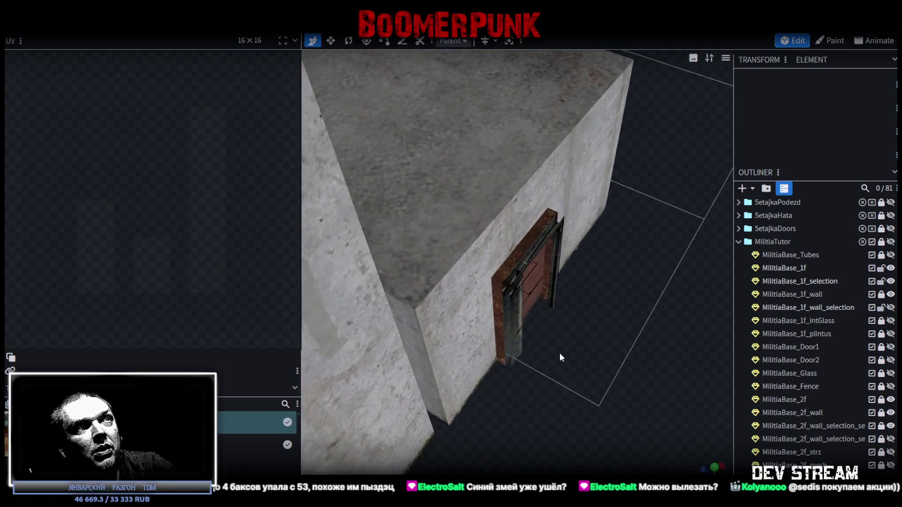
{"action": "scroll", "coordinate": [571, 353], "scroll_direction": "up", "scroll_amount": 3}
{"action": "scroll", "coordinate": [571, 353], "scroll_direction": "up", "scroll_amount": 2}
{"action": "scroll", "coordinate": [573, 349], "scroll_direction": "up", "scroll_amount": 2}
{"action": "scroll", "coordinate": [572, 349], "scroll_direction": "up", "scroll_amount": 2}
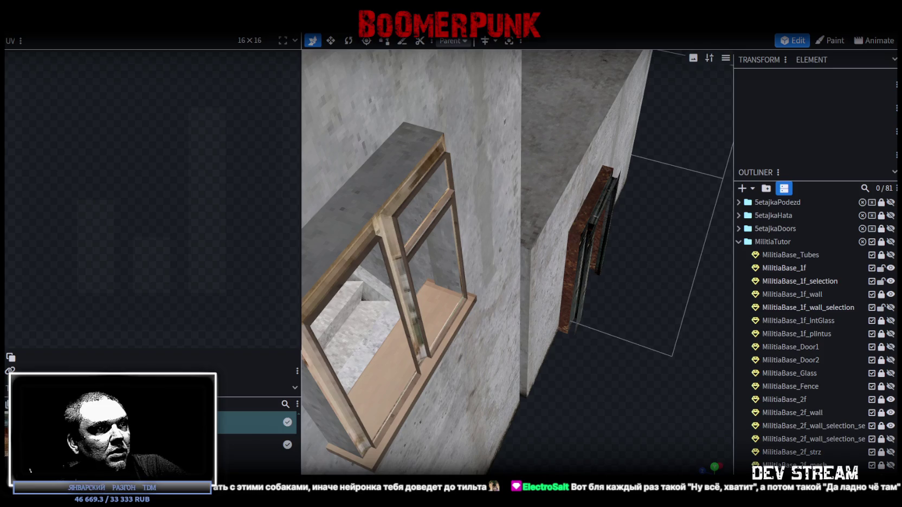
{"action": "key", "text": "alt+Tab"}
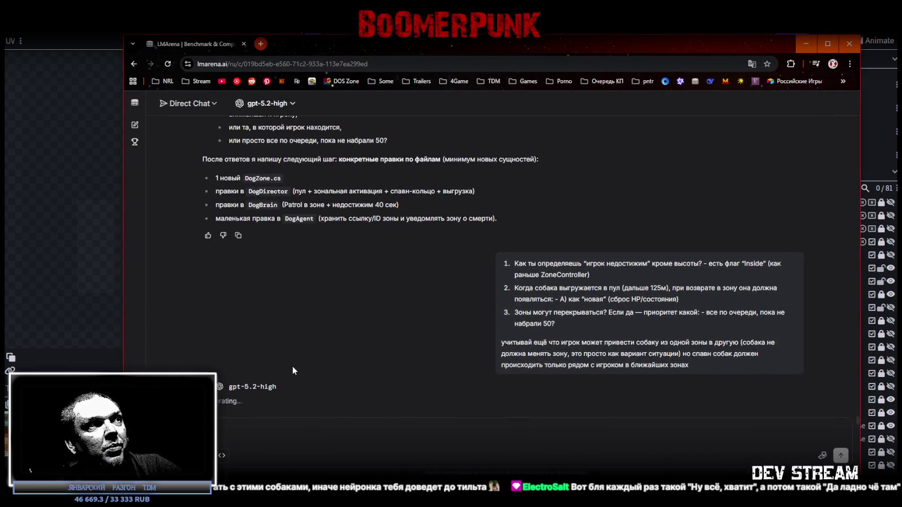
{"action": "left_click_drag", "start_coordinate": [518, 261], "coordinate": [655, 383]}
{"action": "left_click", "coordinate": [672, 367]}
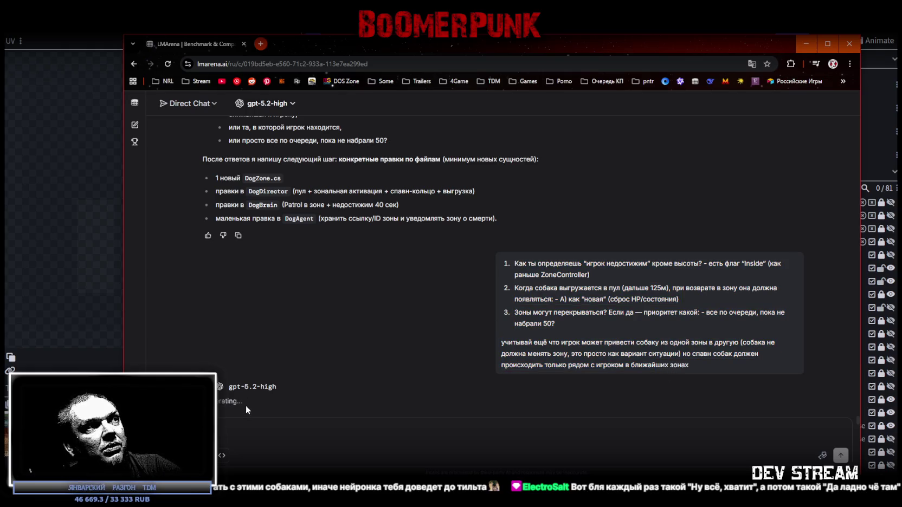
{"action": "double_click", "coordinate": [240, 402]}
{"action": "left_click", "coordinate": [394, 397]}
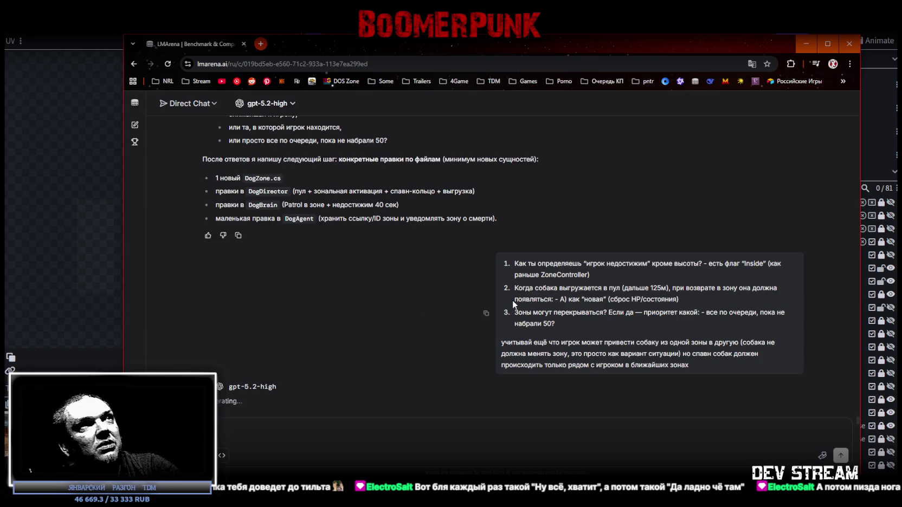
{"action": "scroll", "coordinate": [507, 299], "scroll_direction": "up", "scroll_amount": 2}
{"action": "scroll", "coordinate": [715, 343], "scroll_direction": "down", "scroll_amount": 10}
{"action": "scroll", "coordinate": [786, 379], "scroll_direction": "up", "scroll_amount": 4}
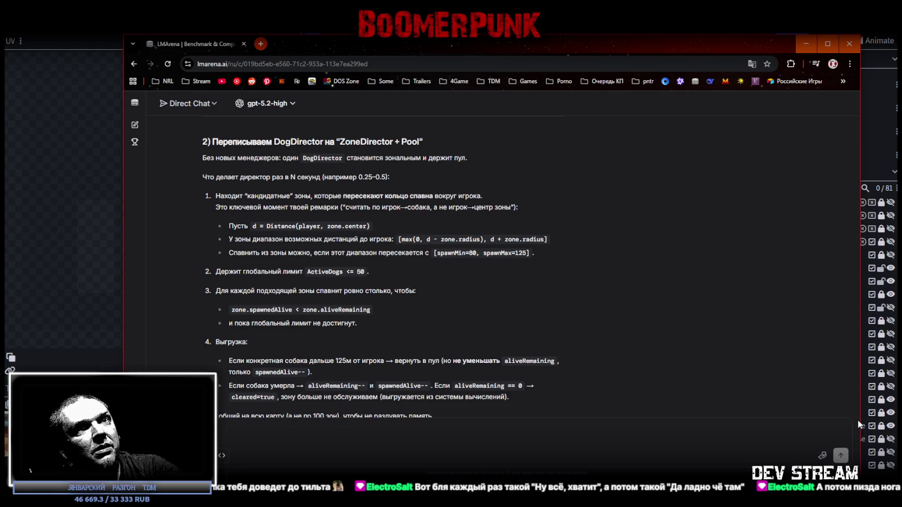
{"action": "scroll", "coordinate": [835, 393], "scroll_direction": "up", "scroll_amount": 10}
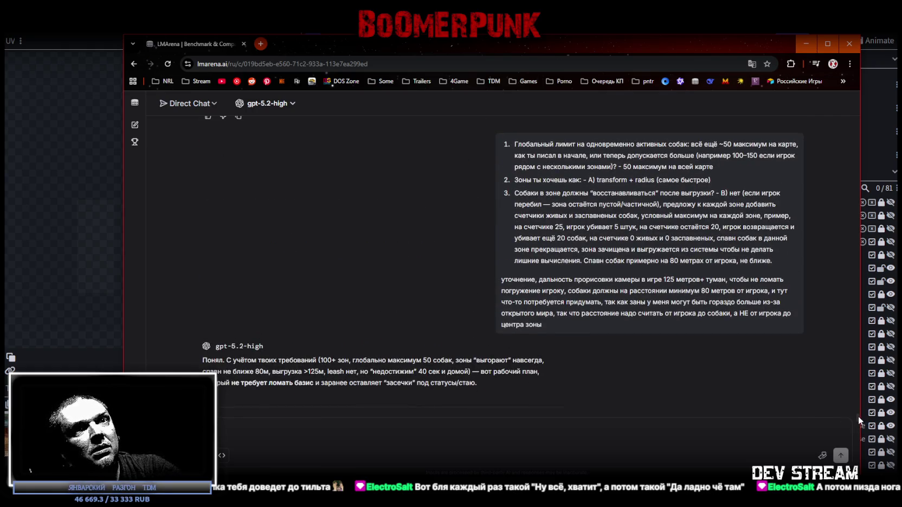
{"action": "scroll", "coordinate": [852, 382], "scroll_direction": "up", "scroll_amount": 10}
{"action": "mouse_move", "coordinate": [856, 375]}
{"action": "left_mouse_down"}
{"action": "mouse_move", "coordinate": [822, 123]}
{"action": "mouse_move", "coordinate": [839, 269]}
{"action": "mouse_move", "coordinate": [856, 329]}
{"action": "mouse_move", "coordinate": [848, 400]}
{"action": "left_mouse_up"}
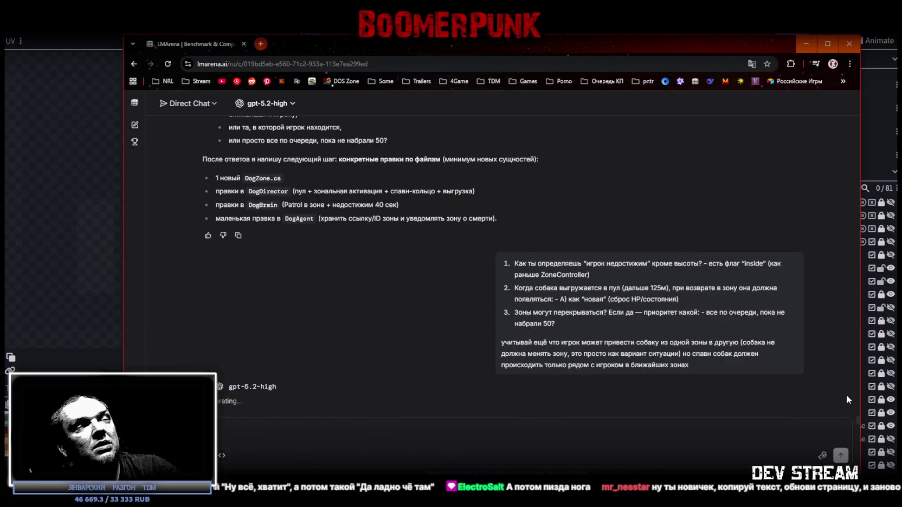
{"action": "key", "text": "super+Down"}
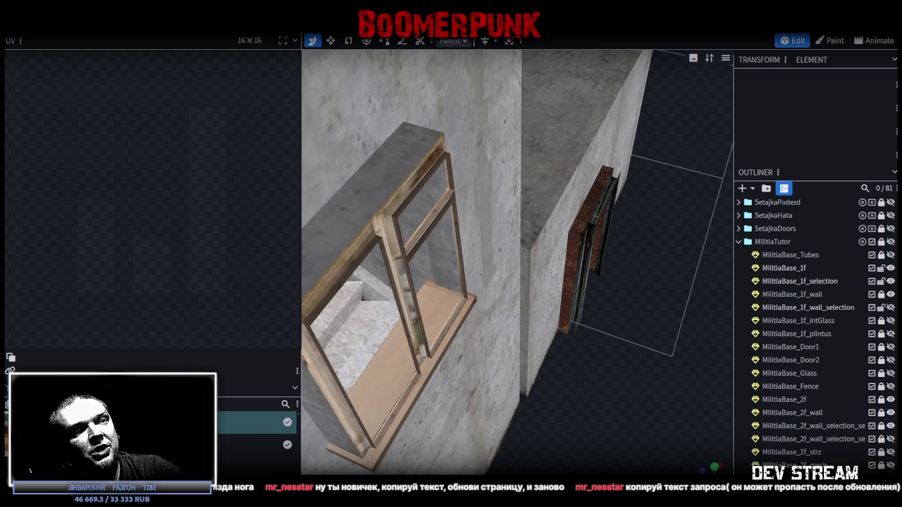
{"action": "key", "text": "alt+Tab"}
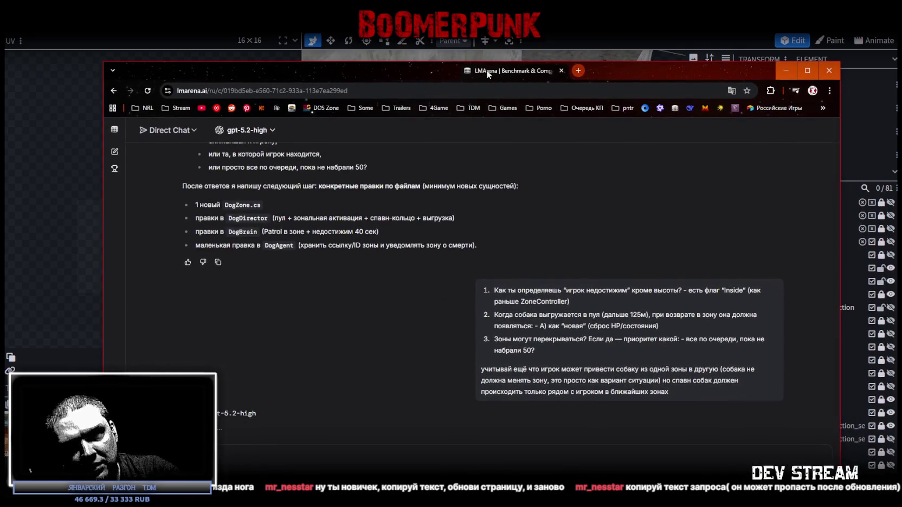
{"action": "left_click_drag", "start_coordinate": [486, 68], "coordinate": [464, 46]}
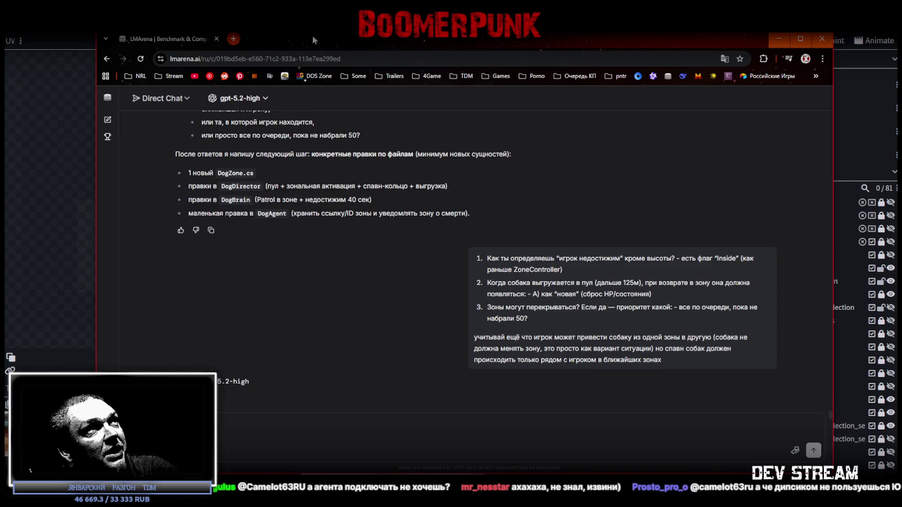
Replace the old LMArena chat tab with a fresh tab loading lmarena.ai.
{"action": "left_click", "coordinate": [233, 38]}
{"action": "left_click", "coordinate": [216, 39]}
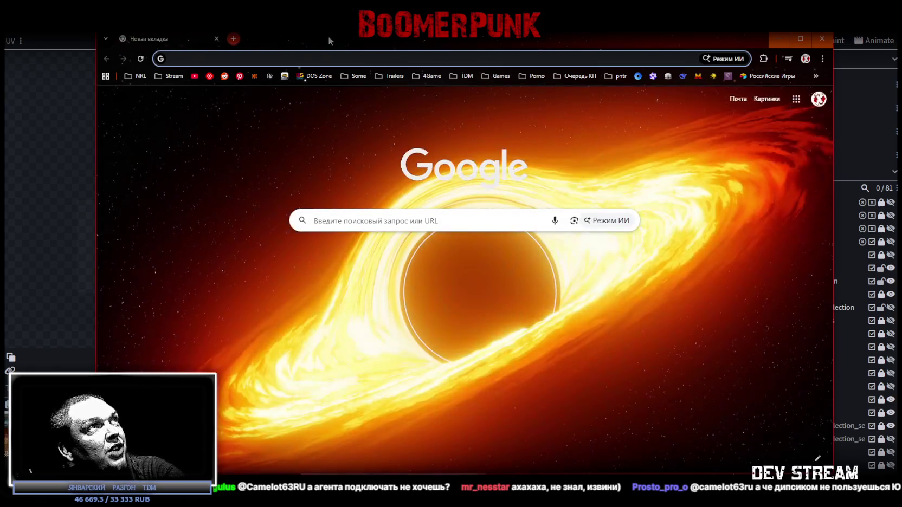
{"action": "type", "text": "lmarena.ai"}
{"action": "key", "text": "Return"}
Scroll the LMArena chat down to the latest dog-zone answers and reposition the browser window.
{"action": "key", "text": "super+Down"}
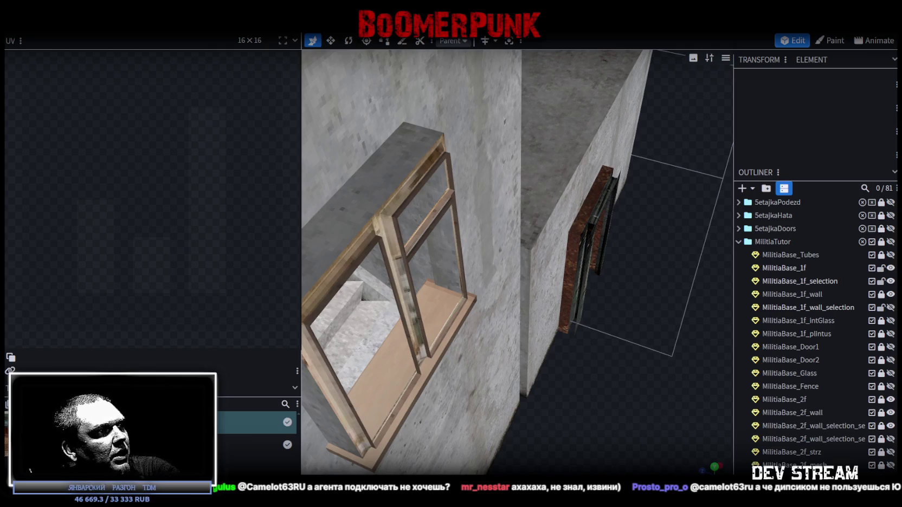
{"action": "key", "text": "alt+Tab"}
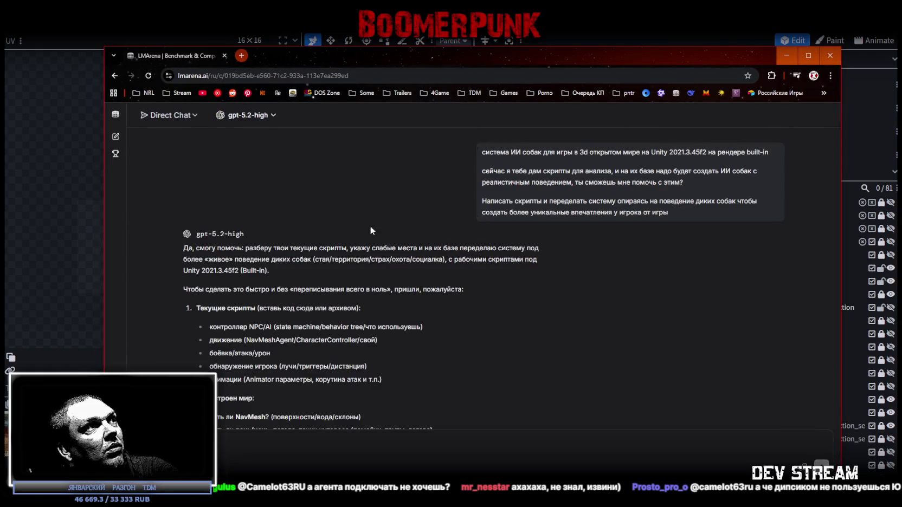
{"action": "scroll", "coordinate": [659, 206], "scroll_direction": "down", "scroll_amount": 8}
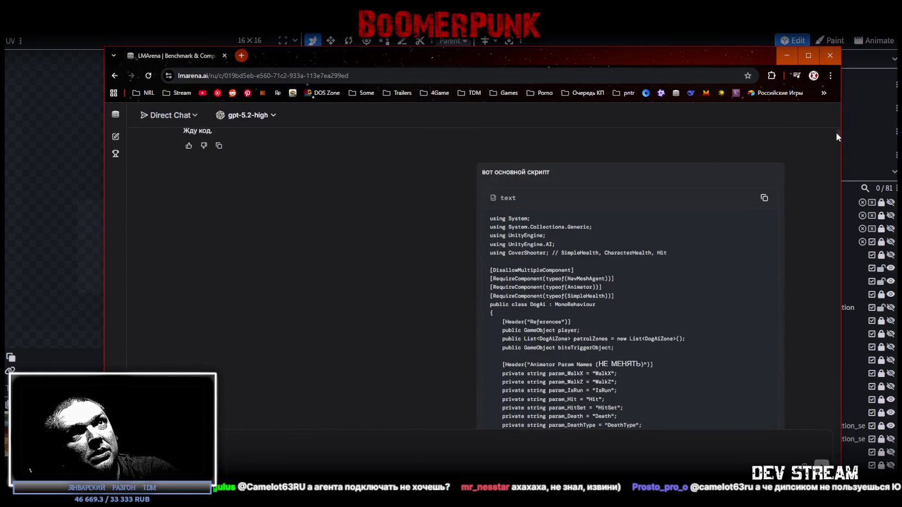
{"action": "left_click_drag", "start_coordinate": [839, 136], "coordinate": [840, 431]}
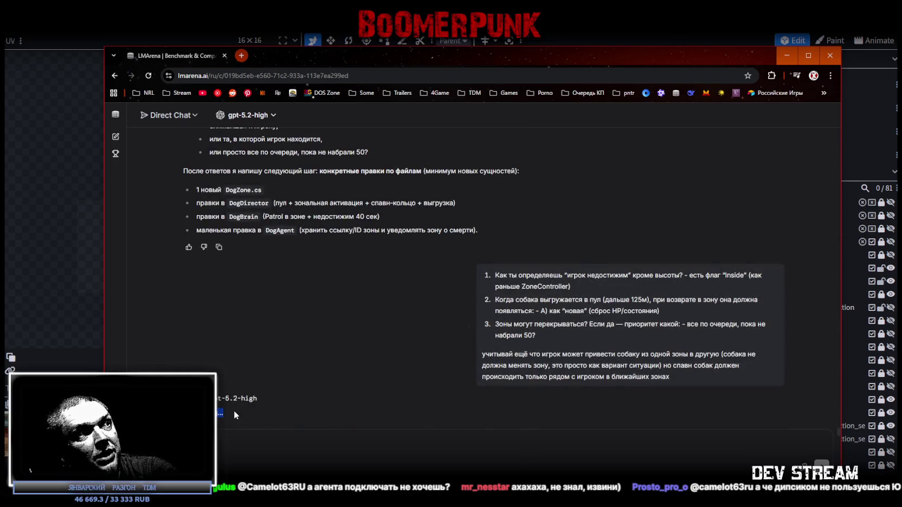
{"action": "left_click_drag", "start_coordinate": [433, 56], "coordinate": [480, 22]}
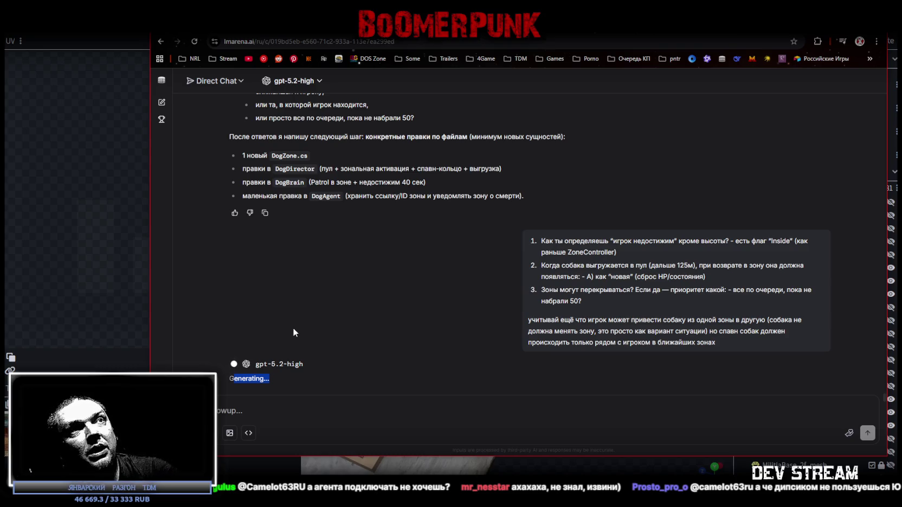
{"action": "mouse_move", "coordinate": [597, 286]}
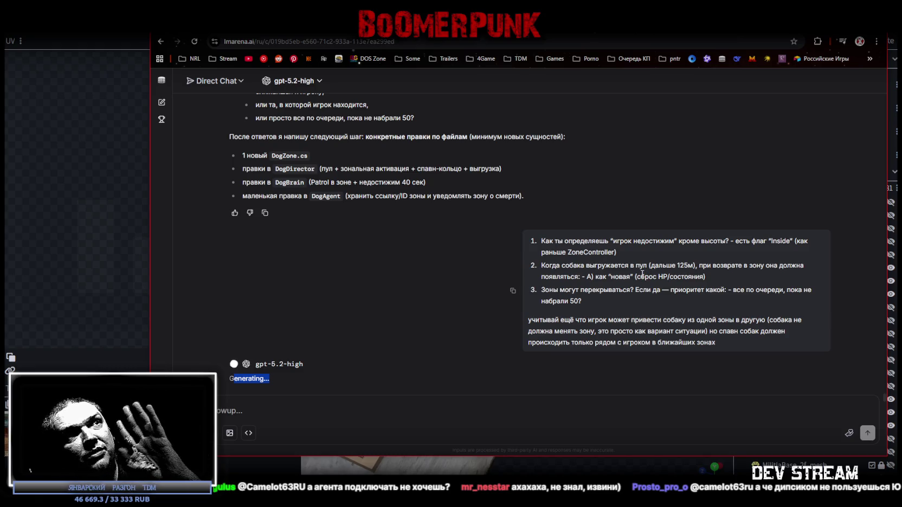
{"action": "left_click", "coordinate": [258, 381]}
Switch to Blockbench while the reply generates, then move the LMArena window up on screen.
{"action": "left_click_drag", "start_coordinate": [242, 379], "coordinate": [305, 375]}
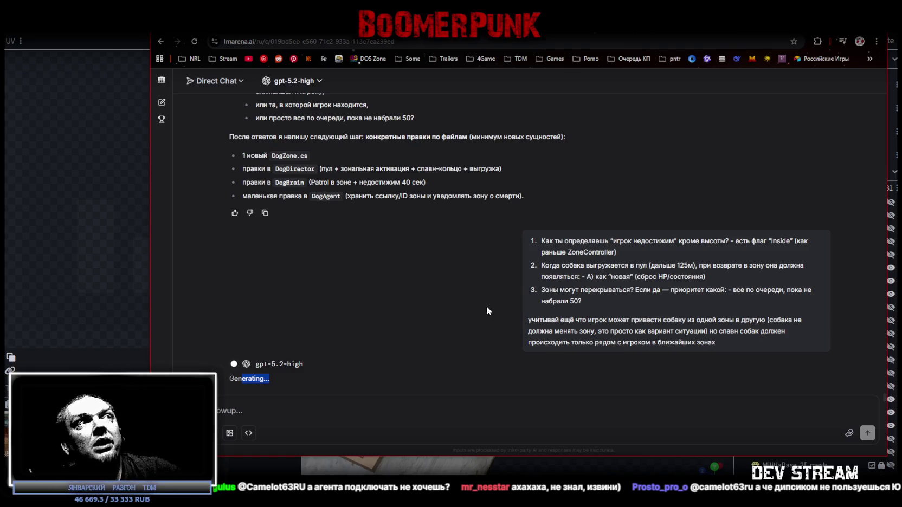
{"action": "key", "text": "alt+Tab"}
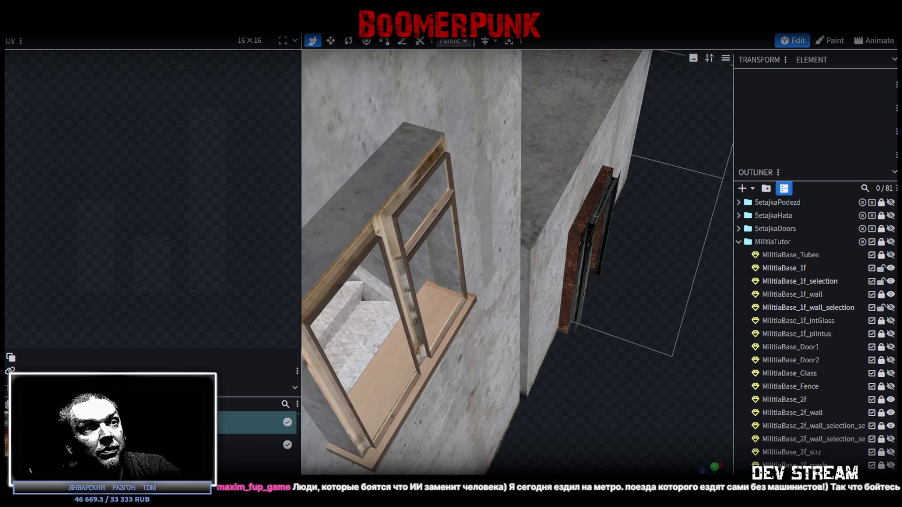
{"action": "left_click_drag", "start_coordinate": [419, 216], "coordinate": [443, 131]}
Maximize the LMArena chat and browse the gpt-5.2-high model list, then return to Blockbench.
{"action": "double_click", "coordinate": [442, 131]}
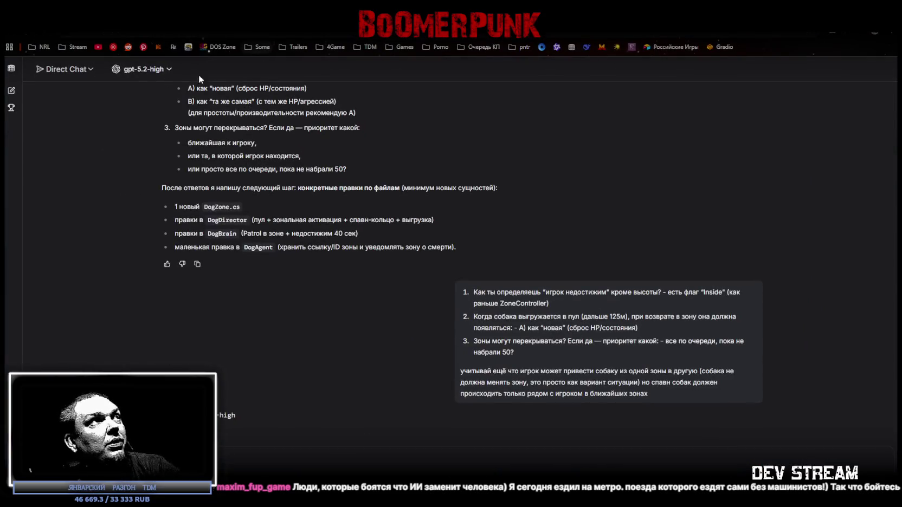
{"action": "left_click", "coordinate": [168, 70]}
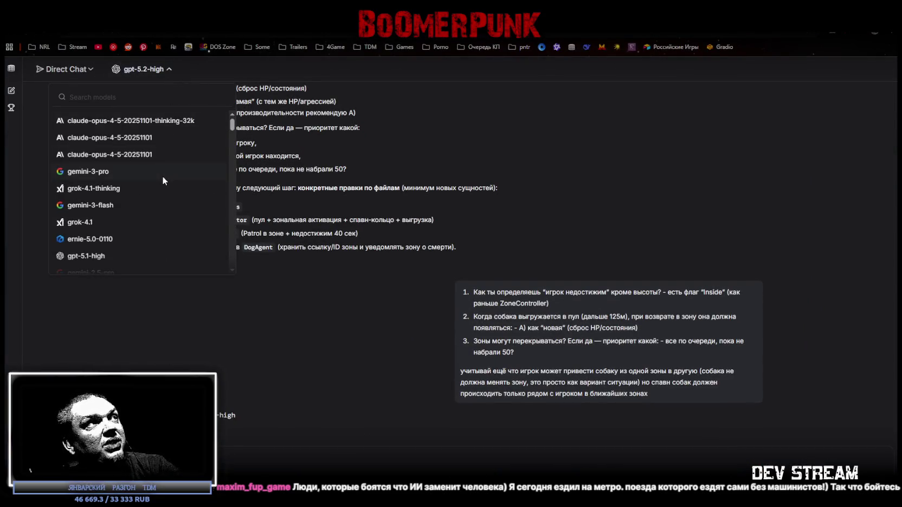
{"action": "scroll", "coordinate": [162, 175], "scroll_direction": "down", "scroll_amount": 5}
{"action": "scroll", "coordinate": [151, 172], "scroll_direction": "down", "scroll_amount": 5}
{"action": "scroll", "coordinate": [141, 166], "scroll_direction": "down", "scroll_amount": 5}
{"action": "scroll", "coordinate": [140, 166], "scroll_direction": "down", "scroll_amount": 5}
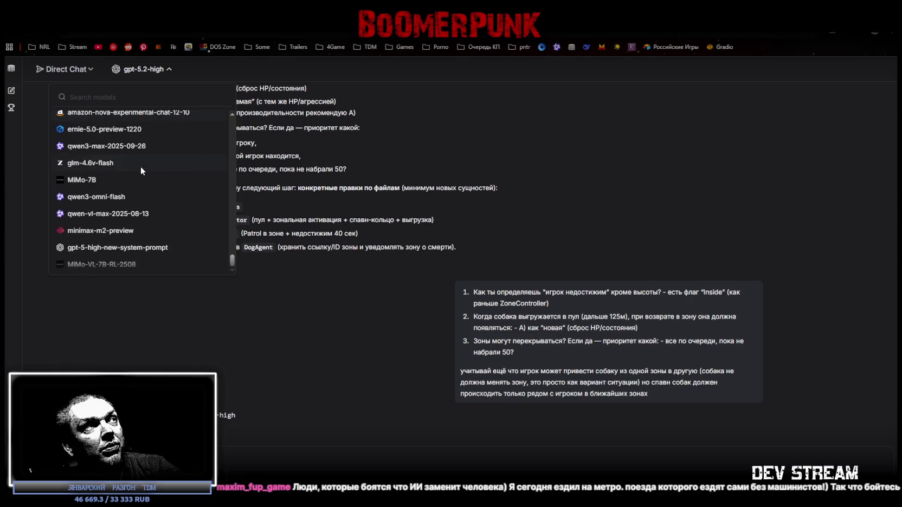
{"action": "scroll", "coordinate": [147, 167], "scroll_direction": "up", "scroll_amount": 2}
{"action": "scroll", "coordinate": [148, 168], "scroll_direction": "up", "scroll_amount": 3}
{"action": "scroll", "coordinate": [148, 167], "scroll_direction": "up", "scroll_amount": 2}
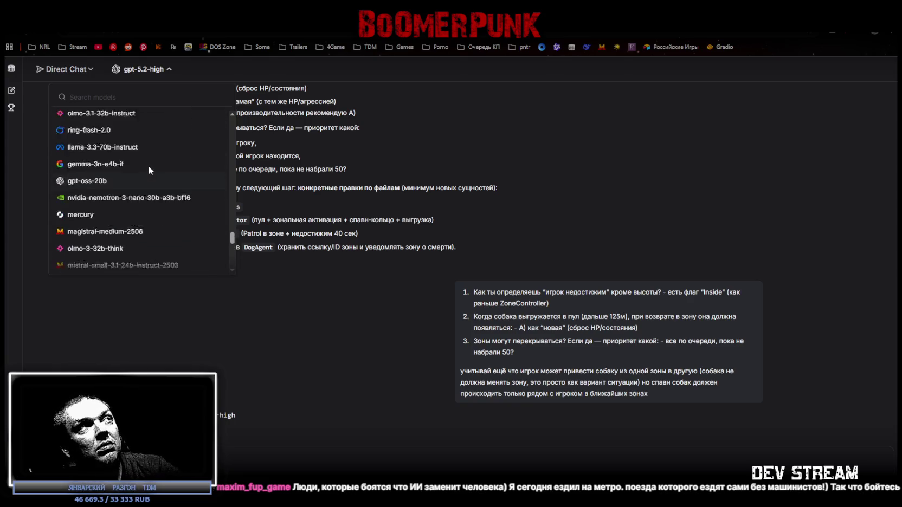
{"action": "scroll", "coordinate": [148, 166], "scroll_direction": "up", "scroll_amount": 1}
{"action": "scroll", "coordinate": [148, 165], "scroll_direction": "up", "scroll_amount": 2}
{"action": "scroll", "coordinate": [148, 165], "scroll_direction": "up", "scroll_amount": 2}
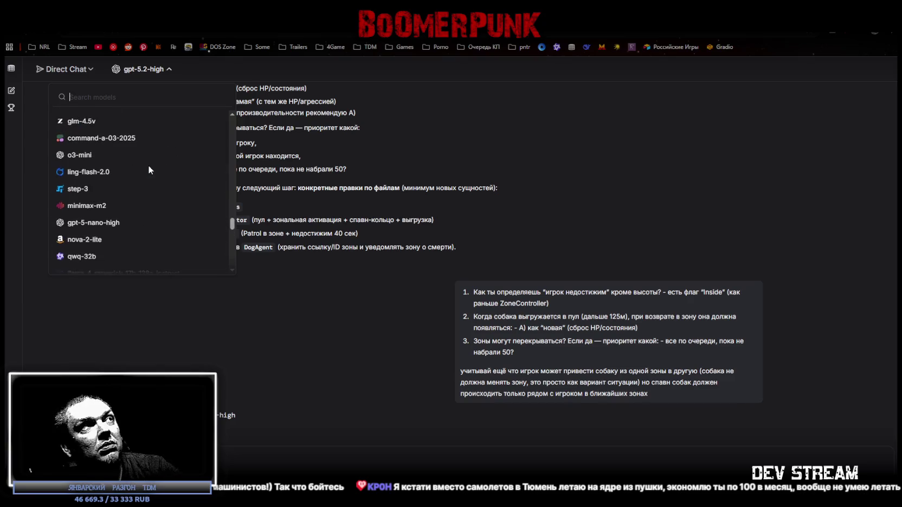
{"action": "scroll", "coordinate": [148, 164], "scroll_direction": "down", "scroll_amount": 3}
{"action": "scroll", "coordinate": [148, 166], "scroll_direction": "down", "scroll_amount": 2}
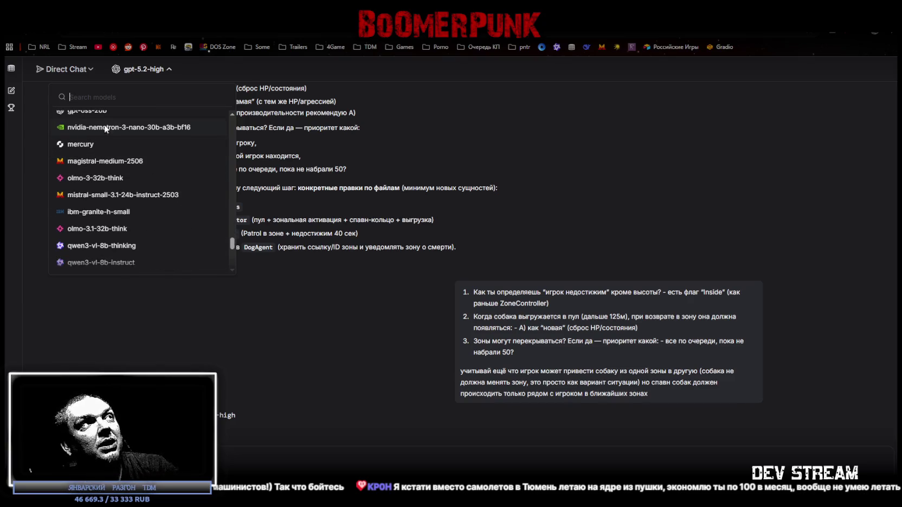
{"action": "scroll", "coordinate": [139, 170], "scroll_direction": "up", "scroll_amount": 3}
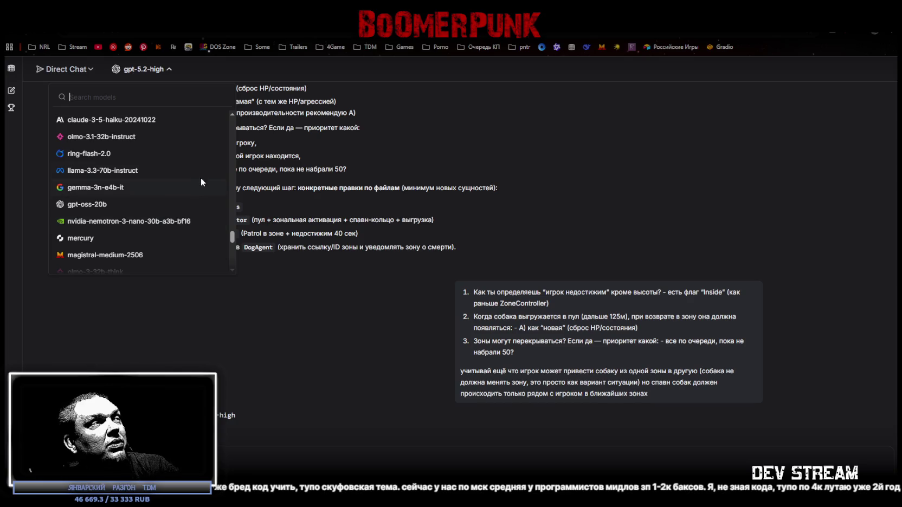
{"action": "scroll", "coordinate": [180, 166], "scroll_direction": "up", "scroll_amount": 3}
{"action": "scroll", "coordinate": [184, 164], "scroll_direction": "up", "scroll_amount": 3}
{"action": "scroll", "coordinate": [183, 165], "scroll_direction": "up", "scroll_amount": 3}
{"action": "scroll", "coordinate": [183, 166], "scroll_direction": "up", "scroll_amount": 3}
{"action": "scroll", "coordinate": [183, 166], "scroll_direction": "up", "scroll_amount": 3}
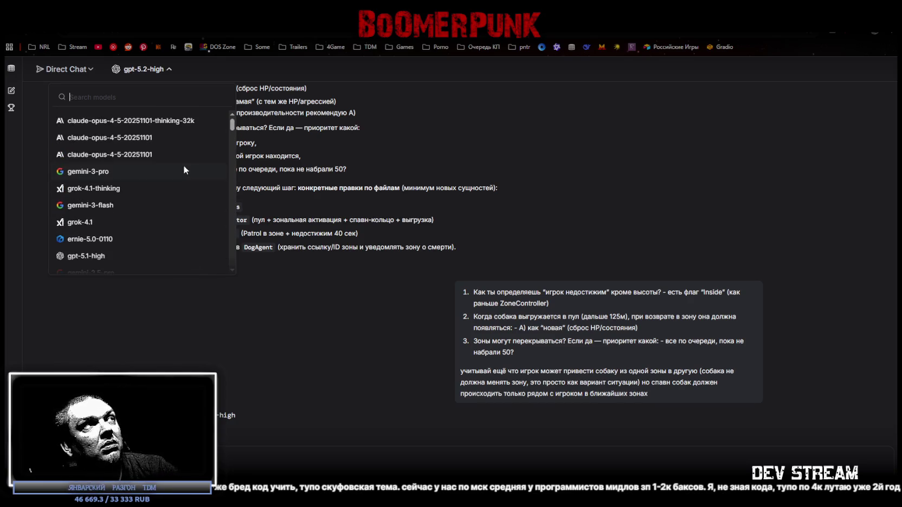
{"action": "scroll", "coordinate": [184, 165], "scroll_direction": "down", "scroll_amount": 3}
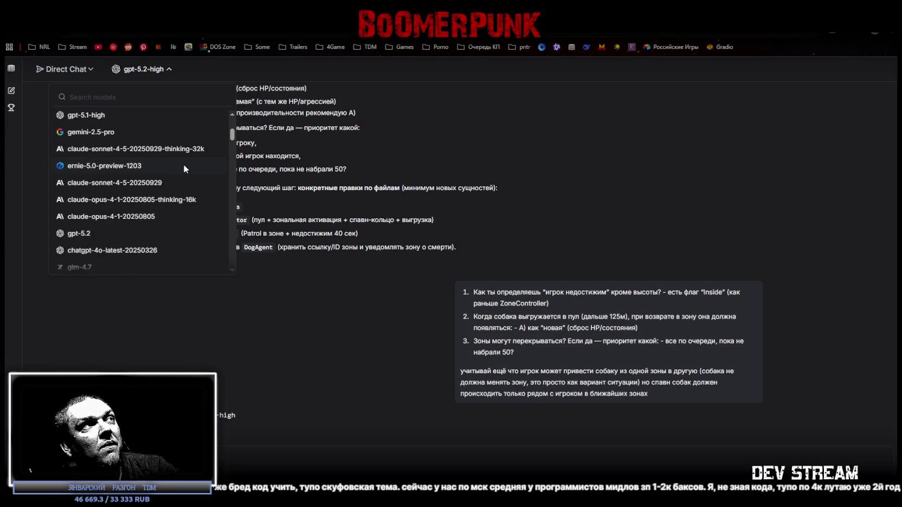
{"action": "scroll", "coordinate": [184, 166], "scroll_direction": "down", "scroll_amount": 3}
{"action": "scroll", "coordinate": [184, 165], "scroll_direction": "up", "scroll_amount": 3}
{"action": "scroll", "coordinate": [177, 161], "scroll_direction": "up", "scroll_amount": 3}
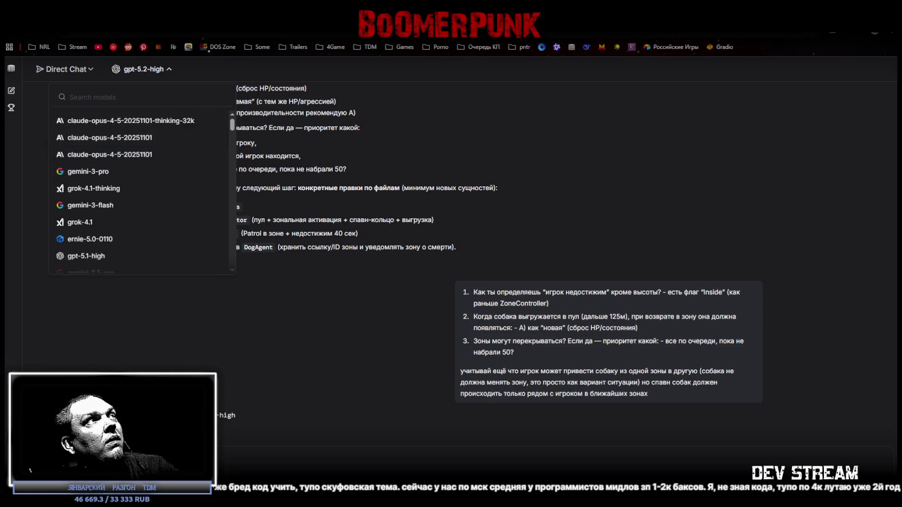
{"action": "key", "text": "alt+Tab"}
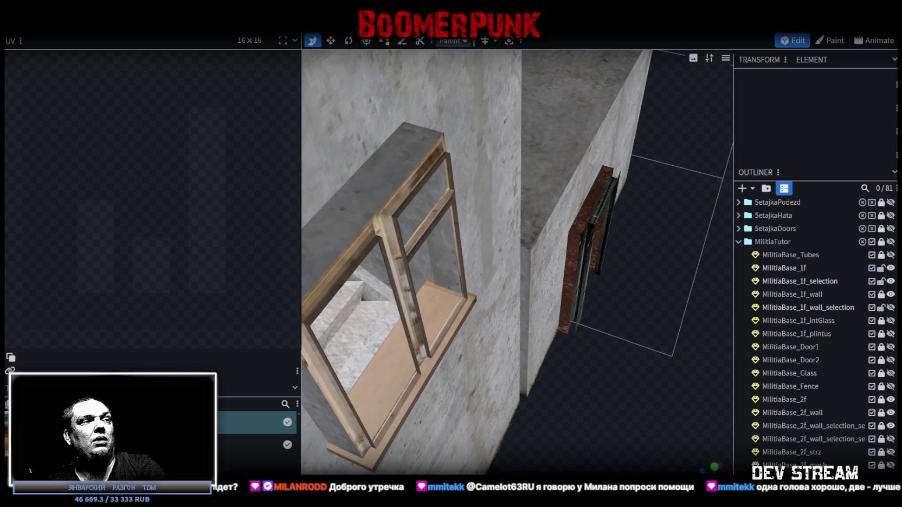
Return to Unity's TestScene4 and pull out to a wide view of the snowy town.
{"action": "key", "text": "alt+Tab"}
{"action": "mouse_move", "coordinate": [571, 311]}
{"action": "left_mouse_down", "text": "alt"}
{"action": "mouse_move", "coordinate": [312, 199]}
{"action": "mouse_move", "coordinate": [507, 126]}
{"action": "left_mouse_up", "text": "alt"}
{"action": "scroll", "coordinate": [311, 199], "scroll_direction": "down", "scroll_amount": 10}
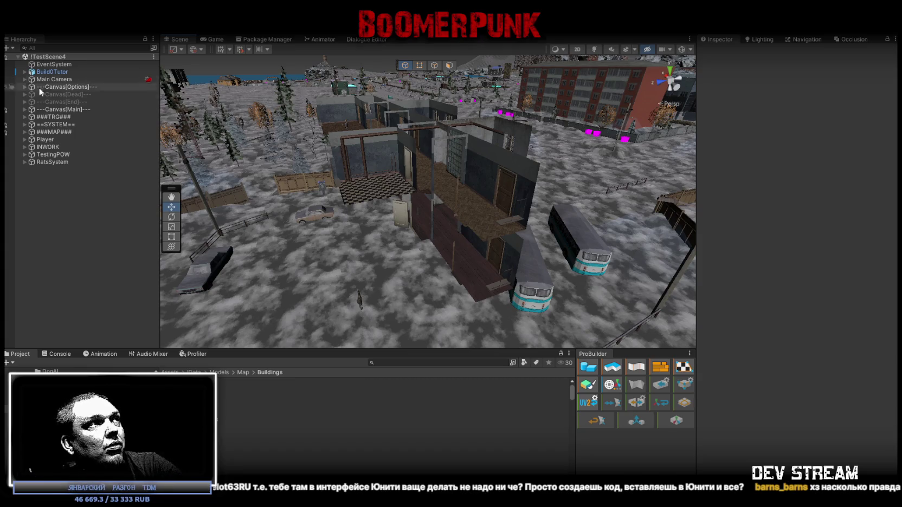
Inspect DogsManager's Default Dog Config under ###TRG###, then select its nested DOG object.
{"action": "left_click", "coordinate": [25, 117]}
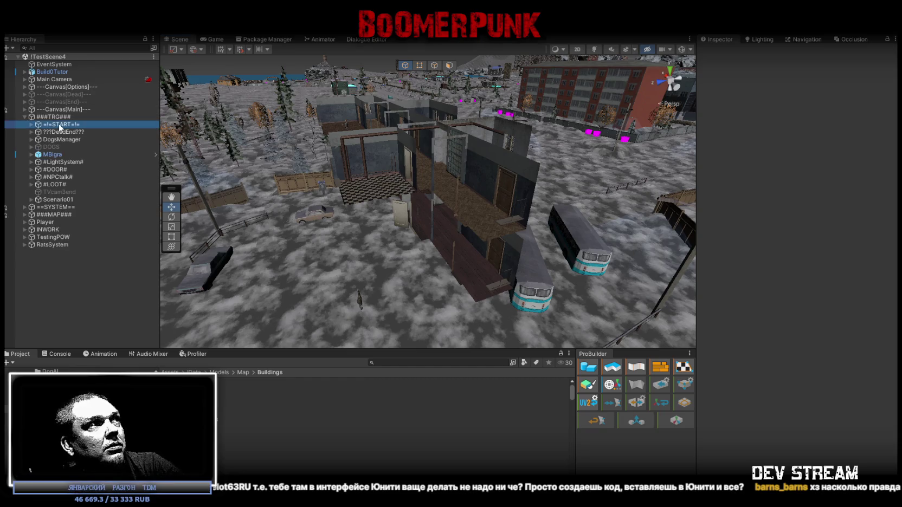
{"action": "left_click", "coordinate": [58, 139]}
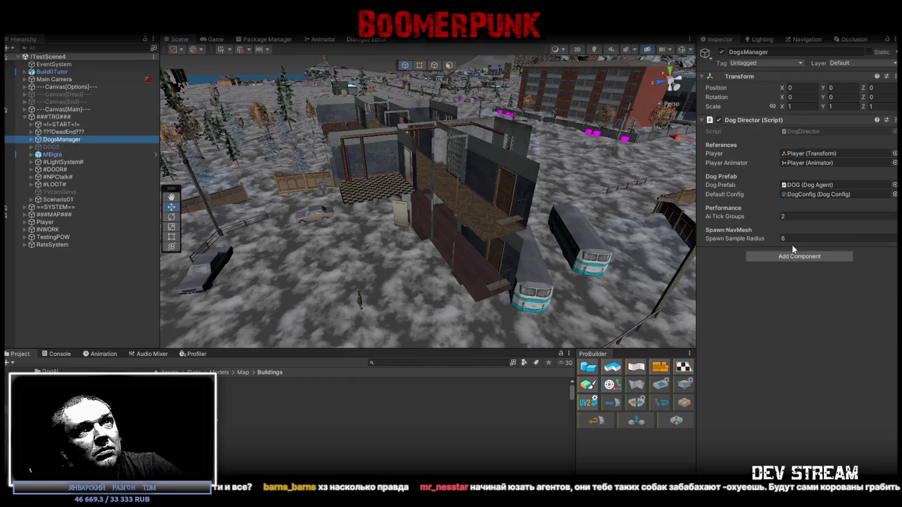
{"action": "left_click", "coordinate": [31, 139]}
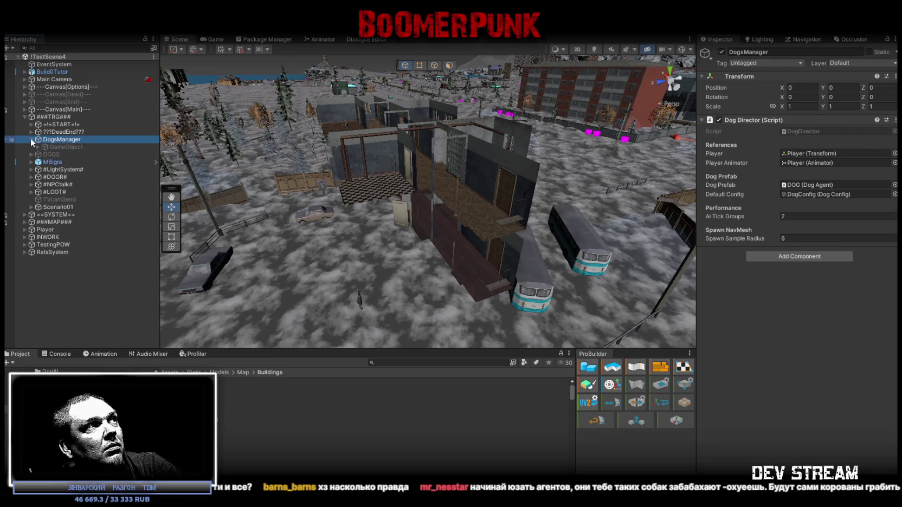
{"action": "double_click", "coordinate": [811, 194]}
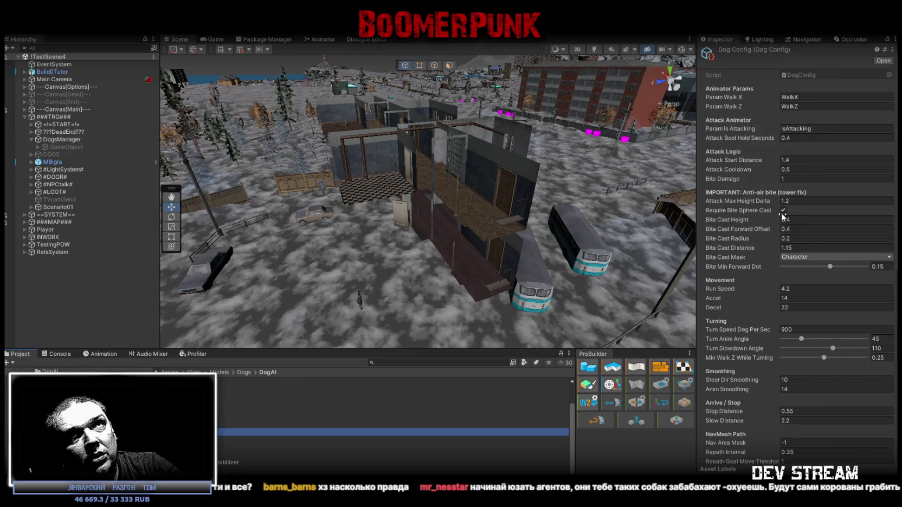
{"action": "scroll", "coordinate": [804, 270], "scroll_direction": "down", "scroll_amount": 3}
{"action": "scroll", "coordinate": [805, 269], "scroll_direction": "down", "scroll_amount": 5}
{"action": "scroll", "coordinate": [805, 270], "scroll_direction": "down", "scroll_amount": 4}
{"action": "scroll", "coordinate": [804, 269], "scroll_direction": "up", "scroll_amount": 5}
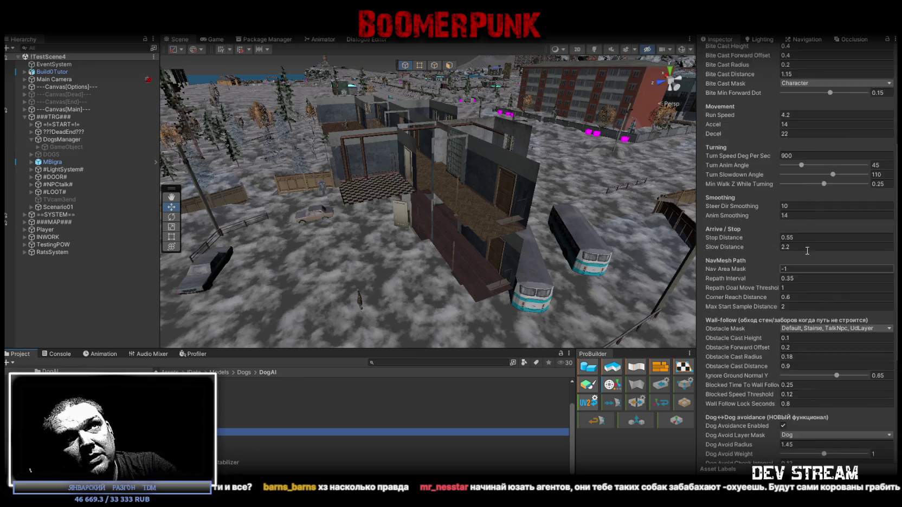
{"action": "scroll", "coordinate": [804, 269], "scroll_direction": "up", "scroll_amount": 7}
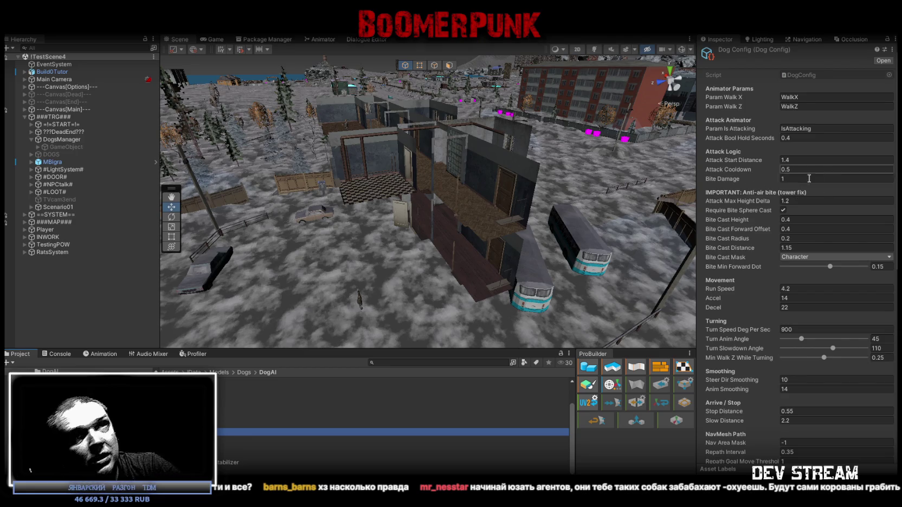
{"action": "scroll", "coordinate": [848, 182], "scroll_direction": "down", "scroll_amount": 1}
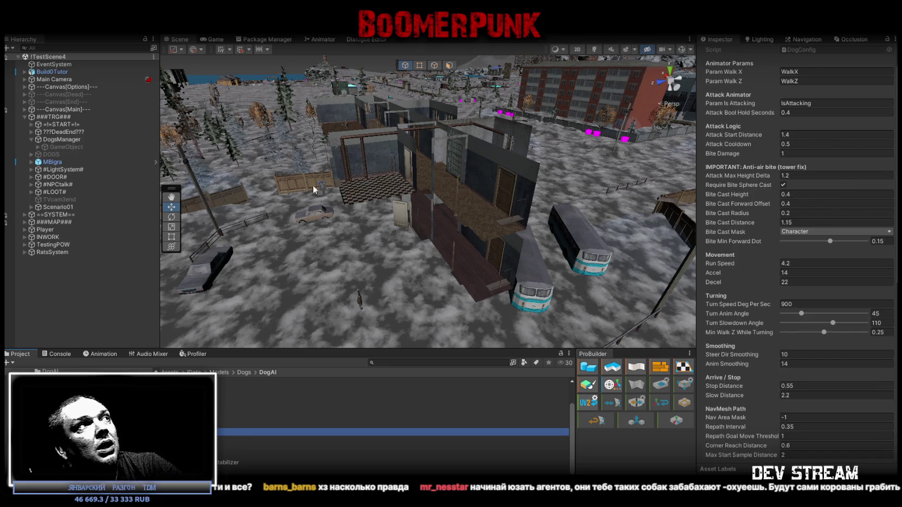
{"action": "left_click", "coordinate": [38, 147]}
{"action": "left_click", "coordinate": [59, 154]}
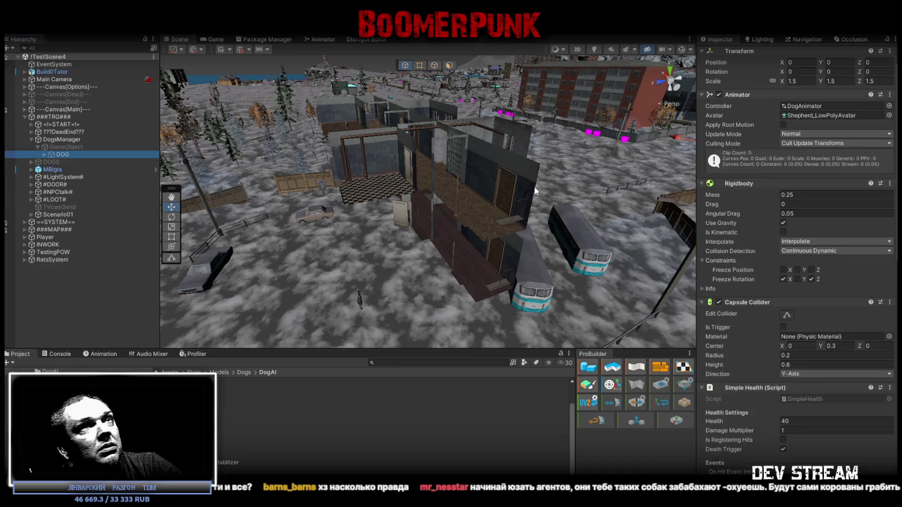
Scroll through the DOG object's Dog agent scripts in the Inspector.
{"action": "scroll", "coordinate": [798, 159], "scroll_direction": "down", "scroll_amount": 5}
{"action": "scroll", "coordinate": [806, 170], "scroll_direction": "down", "scroll_amount": 5}
{"action": "scroll", "coordinate": [803, 150], "scroll_direction": "down", "scroll_amount": 8}
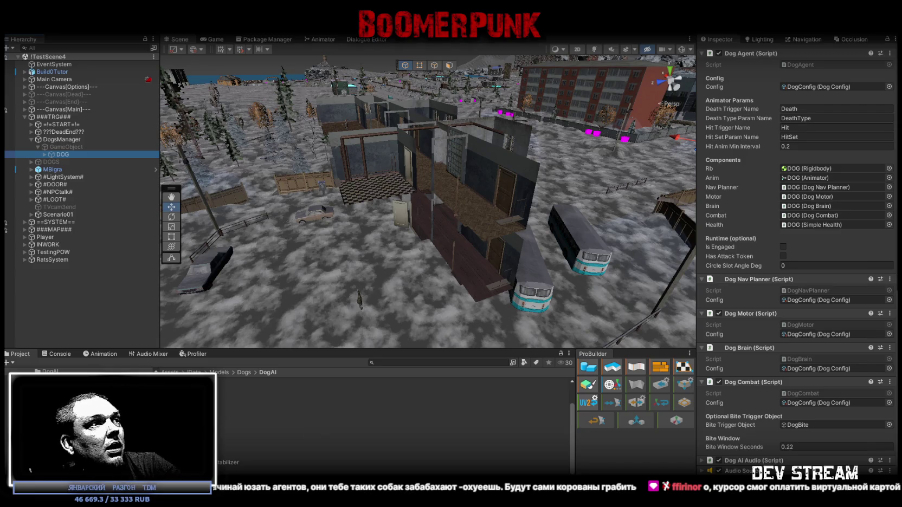
Select the DogConfig asset and review its avoidance, braking and AI Tick / Spawn settings.
{"action": "left_click", "coordinate": [429, 431]}
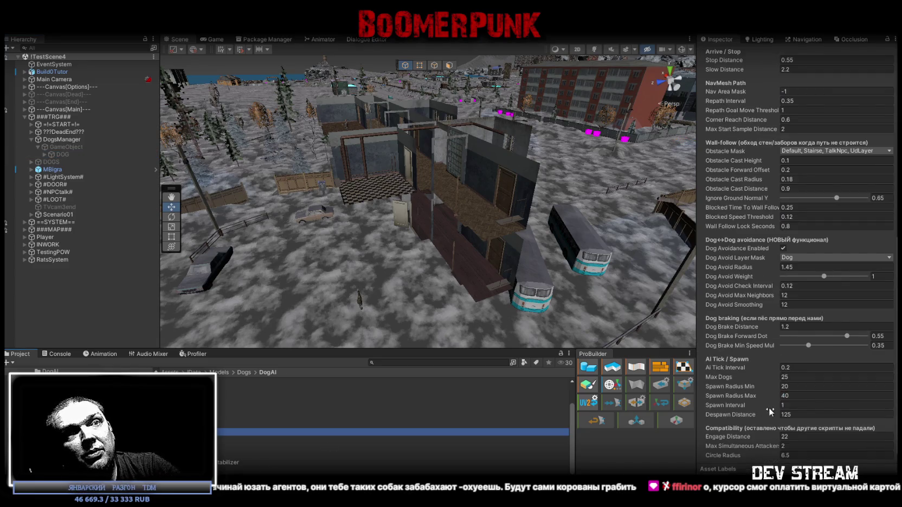
{"action": "scroll", "coordinate": [817, 428], "scroll_direction": "up", "scroll_amount": 5}
{"action": "scroll", "coordinate": [813, 422], "scroll_direction": "up", "scroll_amount": 5}
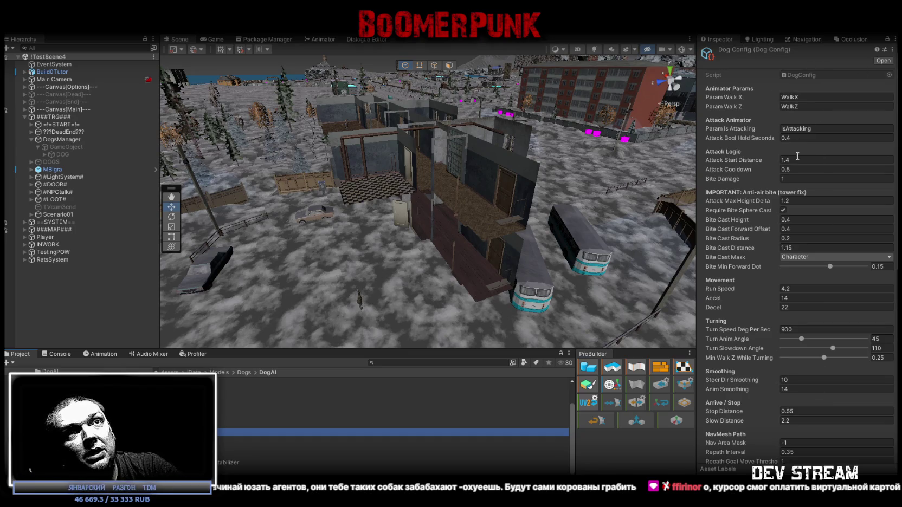
{"action": "scroll", "coordinate": [797, 141], "scroll_direction": "down", "scroll_amount": 3}
{"action": "scroll", "coordinate": [796, 162], "scroll_direction": "down", "scroll_amount": 3}
{"action": "scroll", "coordinate": [796, 180], "scroll_direction": "down", "scroll_amount": 3}
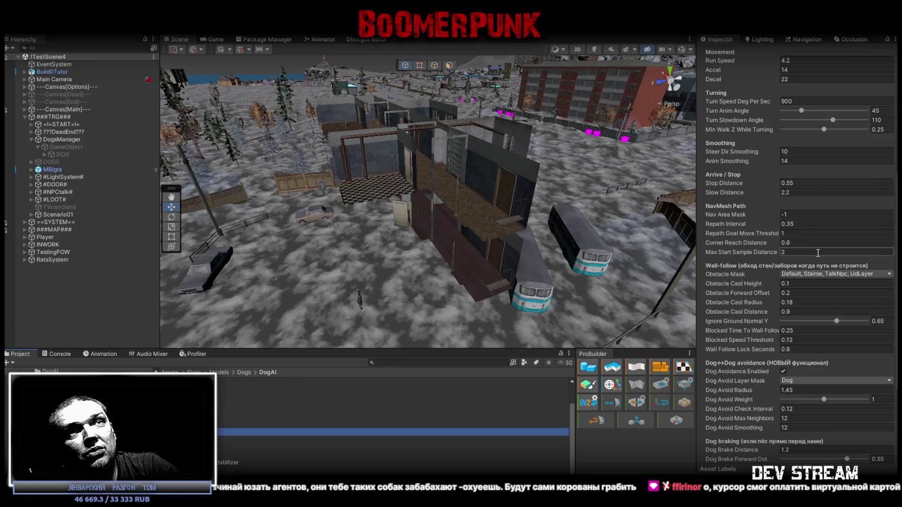
{"action": "scroll", "coordinate": [802, 303], "scroll_direction": "down", "scroll_amount": 3}
{"action": "scroll", "coordinate": [814, 314], "scroll_direction": "down", "scroll_amount": 2}
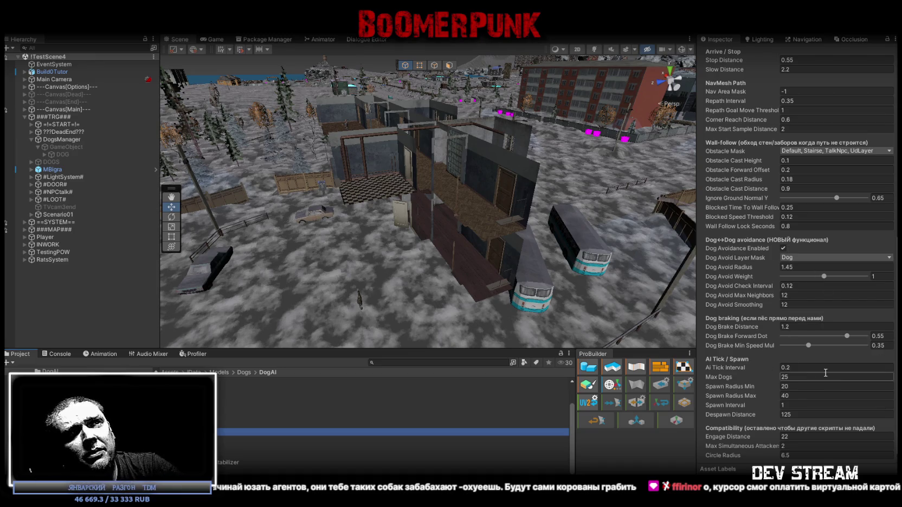
{"action": "scroll", "coordinate": [801, 289], "scroll_direction": "up", "scroll_amount": 7}
{"action": "scroll", "coordinate": [806, 231], "scroll_direction": "up", "scroll_amount": 6}
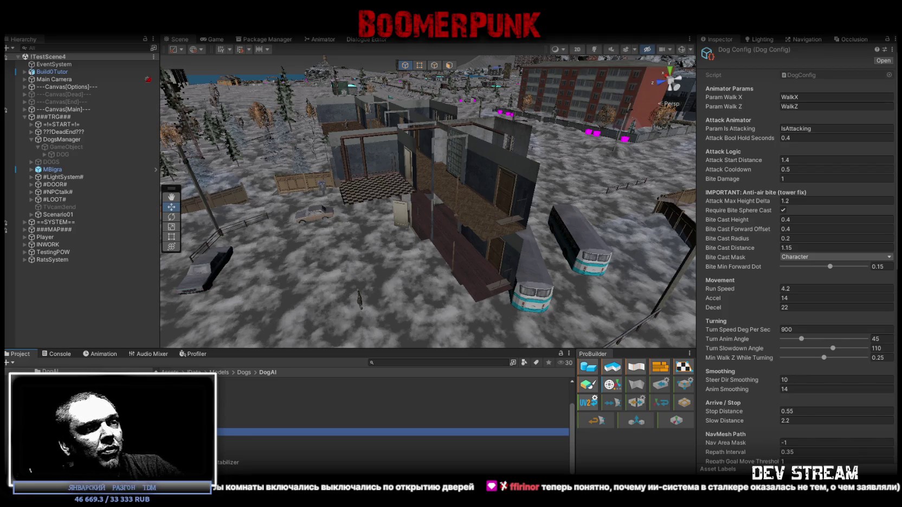
{"action": "key", "text": "alt+Tab"}
Scroll to gpt-5.2-high's generating reply, then minimize Chrome to bring Unity back.
{"action": "scroll", "coordinate": [652, 276], "scroll_direction": "down", "scroll_amount": 10}
{"action": "scroll", "coordinate": [488, 271], "scroll_direction": "down", "scroll_amount": 10}
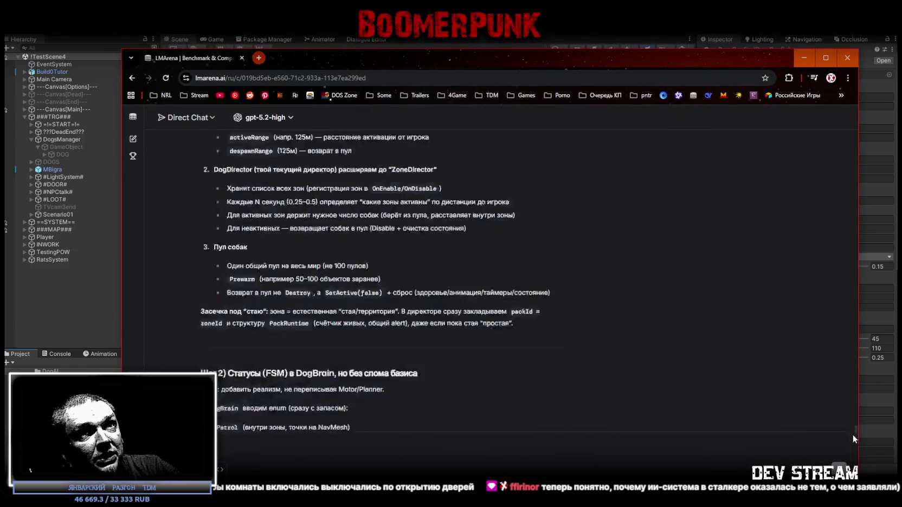
{"action": "scroll", "coordinate": [379, 325], "scroll_direction": "down", "scroll_amount": 10}
{"action": "triple_click", "coordinate": [369, 420]}
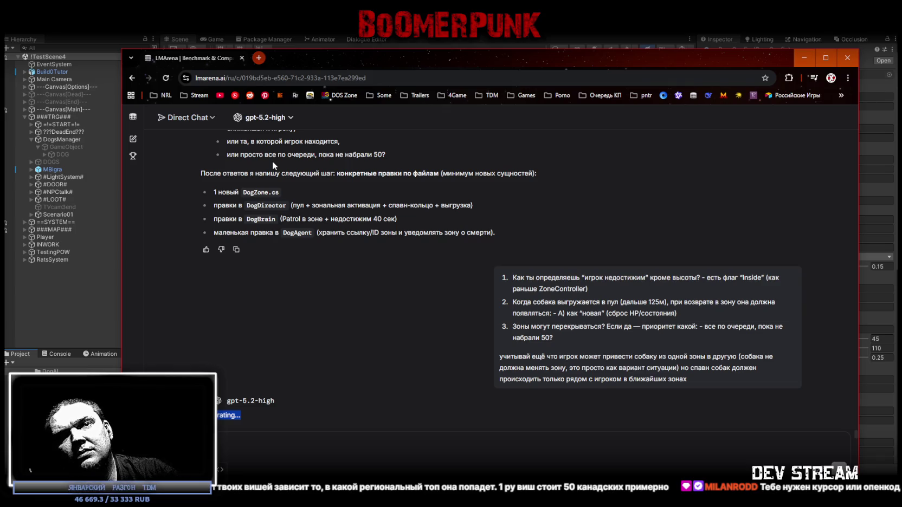
{"action": "left_click", "coordinate": [847, 58]}
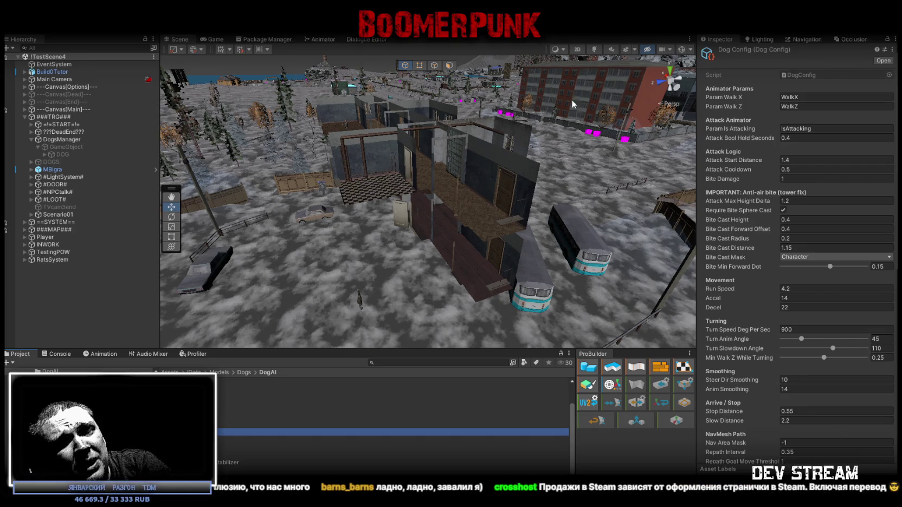
Select the BuildOTutor building in the Unity scene, then switch to the building model editor.
{"action": "mouse_move", "coordinate": [572, 99]}
{"action": "right_mouse_down"}
{"action": "mouse_move", "coordinate": [465, 142]}
{"action": "mouse_move", "coordinate": [286, 140]}
{"action": "mouse_move", "coordinate": [414, 232]}
{"action": "right_mouse_up"}
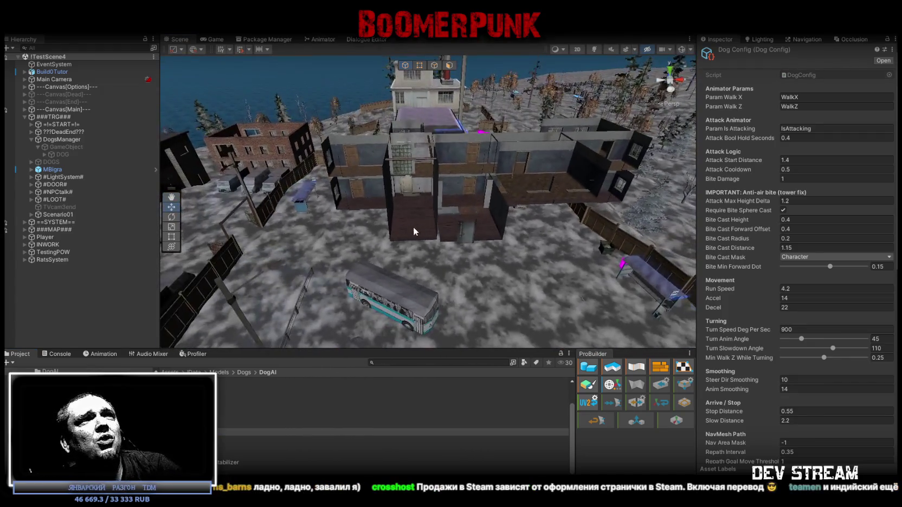
{"action": "left_click", "coordinate": [415, 231]}
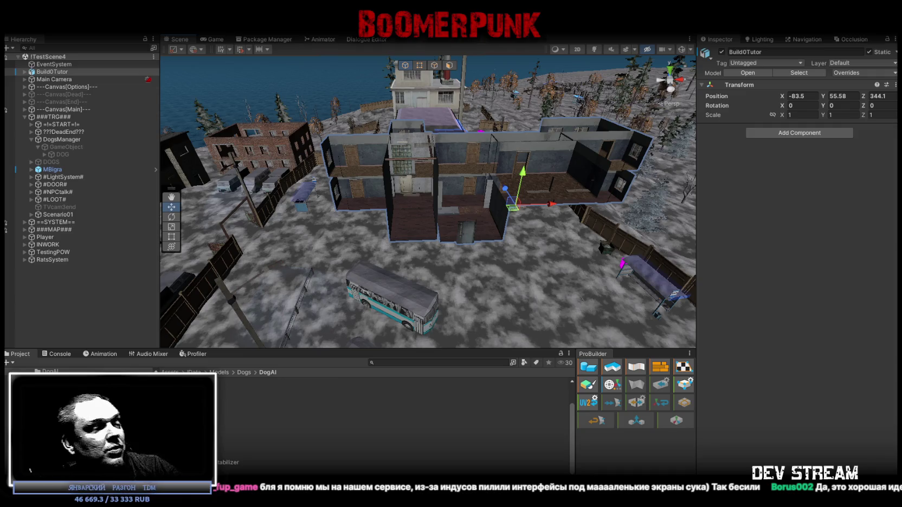
{"action": "key", "text": "alt+Tab"}
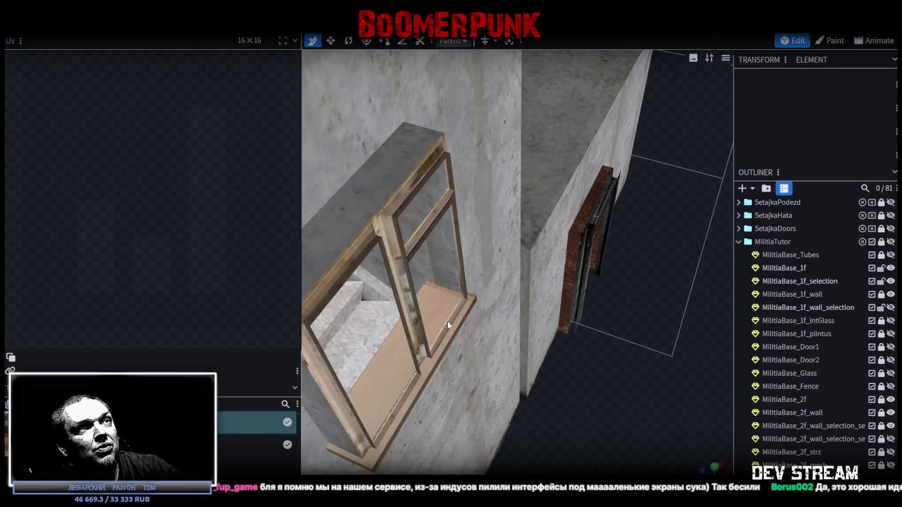
Orbit and zoom to view the whole militia base building from the front.
{"action": "scroll", "coordinate": [427, 260], "scroll_direction": "down", "scroll_amount": 5}
{"action": "scroll", "coordinate": [427, 260], "scroll_direction": "down", "scroll_amount": 3}
{"action": "mouse_move", "coordinate": [492, 391]}
{"action": "left_mouse_down"}
{"action": "mouse_move", "coordinate": [666, 346]}
{"action": "mouse_move", "coordinate": [530, 322]}
{"action": "left_mouse_up"}
{"action": "scroll", "coordinate": [515, 325], "scroll_direction": "up", "scroll_amount": 3}
{"action": "scroll", "coordinate": [523, 326], "scroll_direction": "up", "scroll_amount": 3}
{"action": "scroll", "coordinate": [532, 322], "scroll_direction": "up", "scroll_amount": 2}
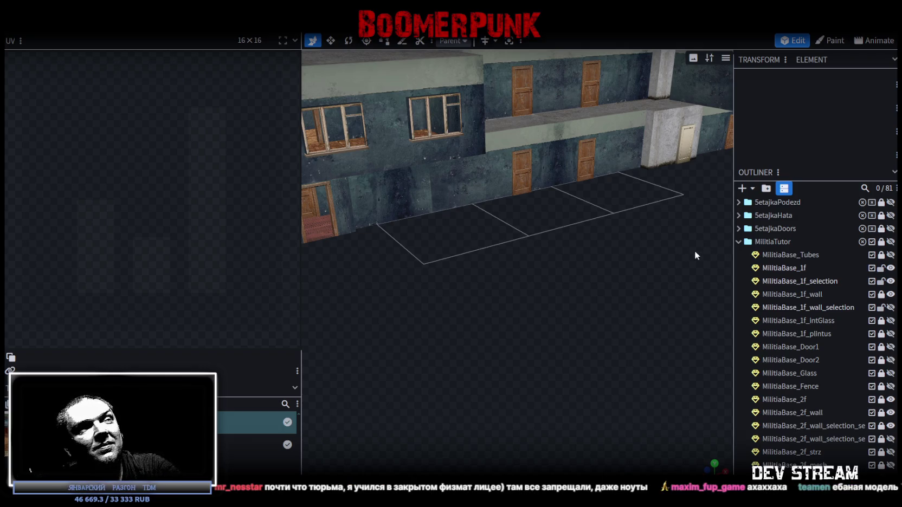
Unlock MilitiaBase_2f_wall in the Outliner and select it for editing.
{"action": "scroll", "coordinate": [696, 251], "scroll_direction": "down", "scroll_amount": 5}
{"action": "left_click_drag", "start_coordinate": [501, 280], "coordinate": [532, 279]}
{"action": "scroll", "coordinate": [533, 271], "scroll_direction": "up", "scroll_amount": 5}
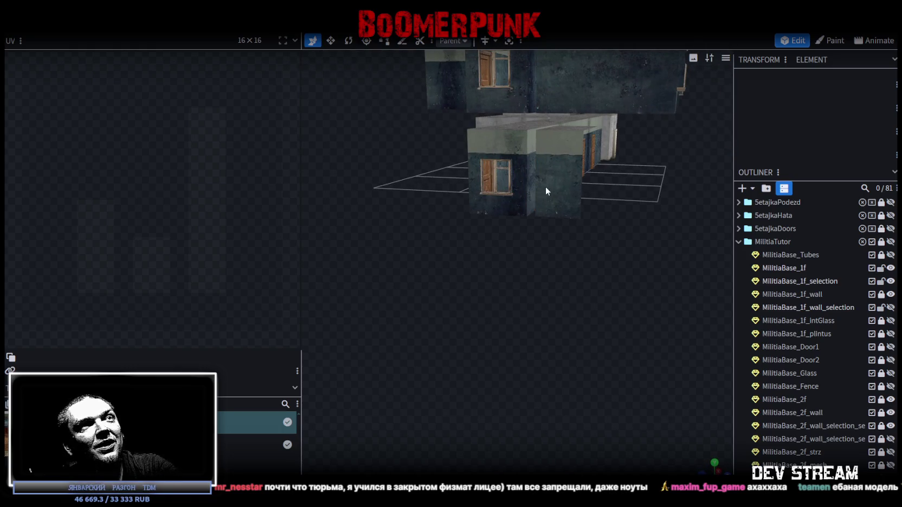
{"action": "mouse_move", "coordinate": [598, 258]}
{"action": "left_mouse_down"}
{"action": "mouse_move", "coordinate": [538, 289]}
{"action": "mouse_move", "coordinate": [505, 251]}
{"action": "mouse_move", "coordinate": [538, 254]}
{"action": "mouse_move", "coordinate": [467, 256]}
{"action": "mouse_move", "coordinate": [495, 262]}
{"action": "left_mouse_up"}
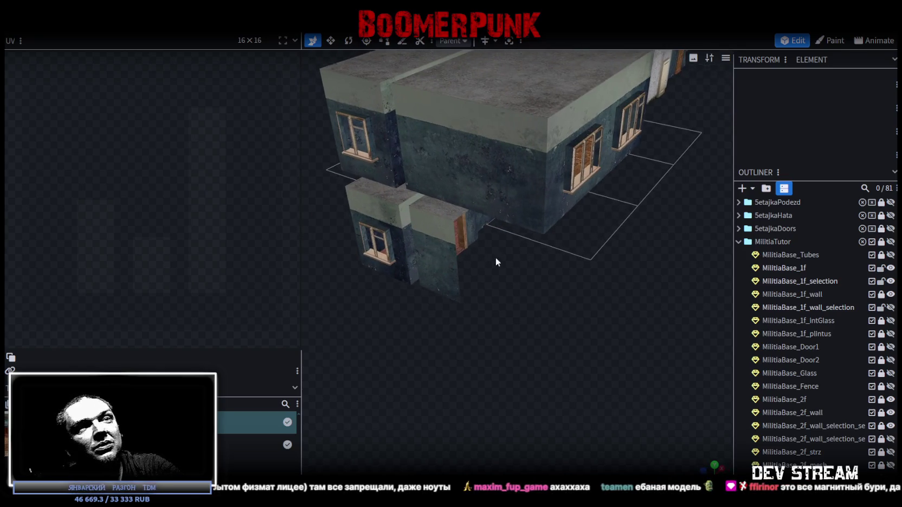
{"action": "scroll", "coordinate": [811, 348], "scroll_direction": "down", "scroll_amount": 5}
{"action": "scroll", "coordinate": [812, 347], "scroll_direction": "up", "scroll_amount": 1}
{"action": "scroll", "coordinate": [814, 344], "scroll_direction": "up", "scroll_amount": 1}
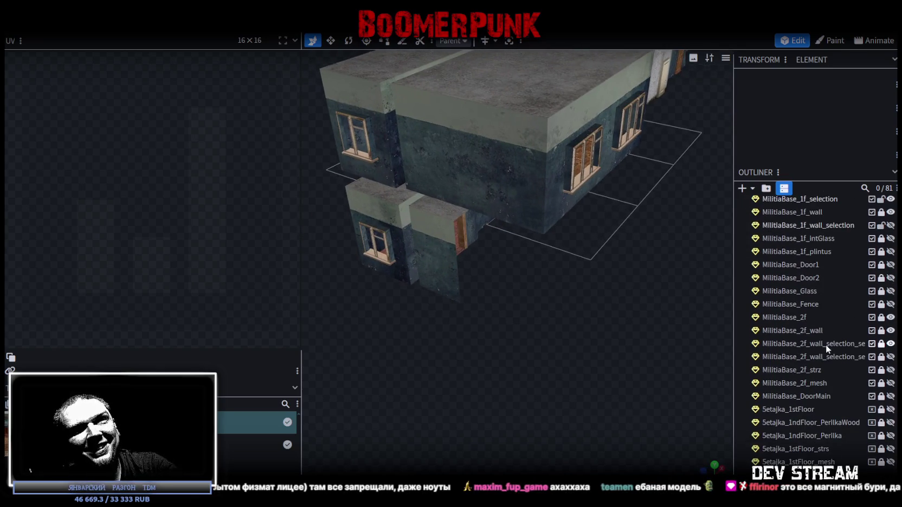
{"action": "left_click", "coordinate": [881, 331]}
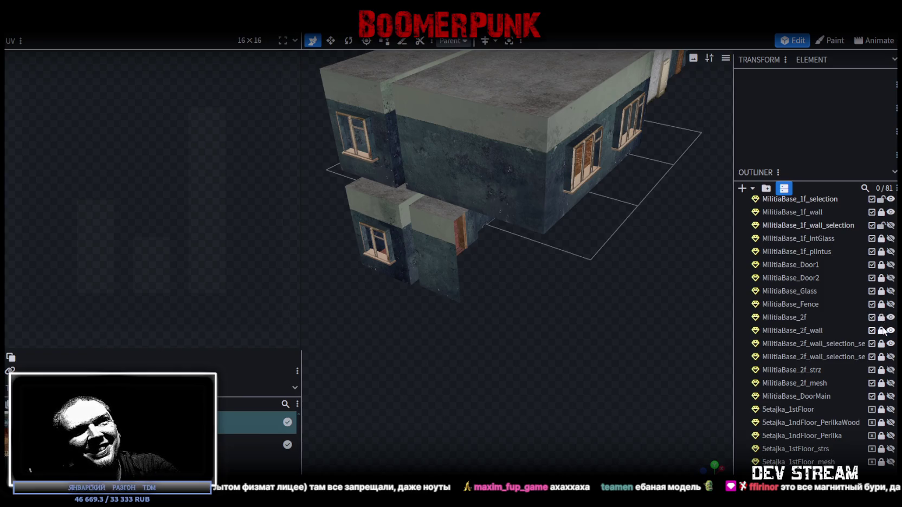
{"action": "left_click", "coordinate": [778, 331]}
Switch to edge selection, pick a wall edge, and orbit over the roof toward a corner.
{"action": "left_click_drag", "start_coordinate": [575, 307], "coordinate": [550, 297]}
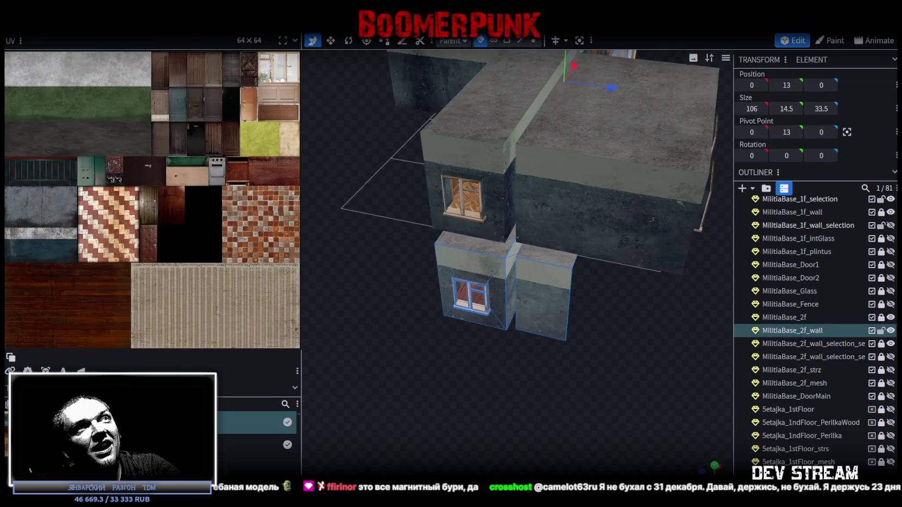
{"action": "left_click", "coordinate": [520, 40]}
{"action": "left_click", "coordinate": [564, 290]}
{"action": "mouse_move", "coordinate": [591, 301]}
{"action": "left_mouse_down"}
{"action": "mouse_move", "coordinate": [643, 293]}
{"action": "mouse_move", "coordinate": [568, 287]}
{"action": "mouse_move", "coordinate": [549, 259]}
{"action": "left_mouse_up"}
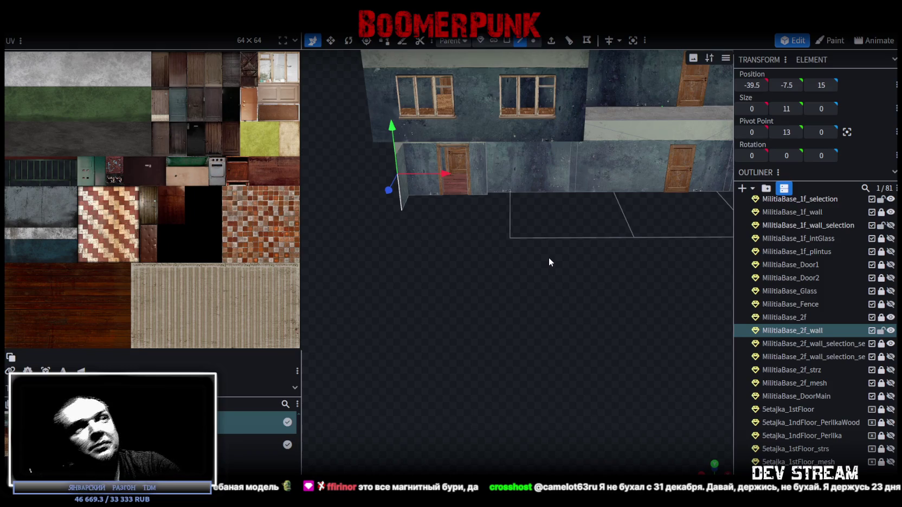
{"action": "scroll", "coordinate": [491, 312], "scroll_direction": "down", "scroll_amount": 5}
{"action": "left_click_drag", "start_coordinate": [491, 312], "coordinate": [578, 200]}
{"action": "scroll", "coordinate": [648, 227], "scroll_direction": "up", "scroll_amount": 3}
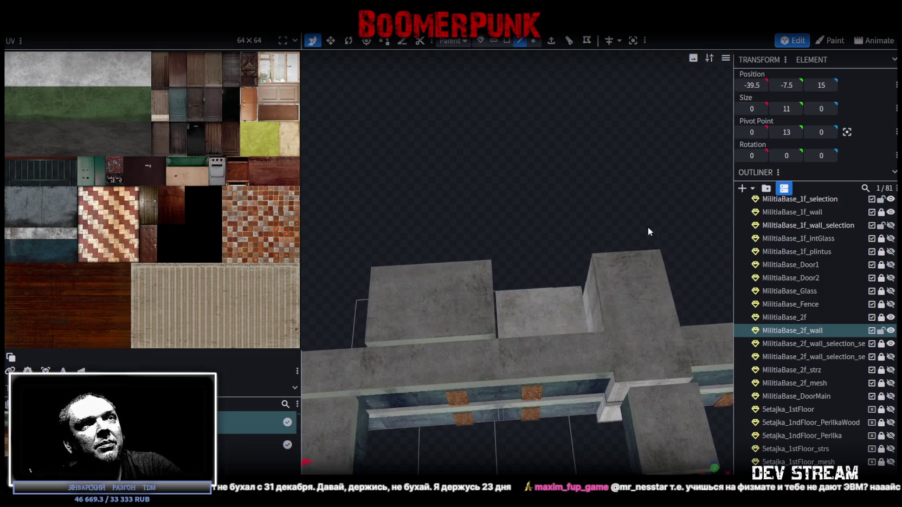
{"action": "scroll", "coordinate": [625, 205], "scroll_direction": "up", "scroll_amount": 5}
{"action": "scroll", "coordinate": [625, 204], "scroll_direction": "up", "scroll_amount": 3}
{"action": "scroll", "coordinate": [610, 202], "scroll_direction": "up", "scroll_amount": 3}
{"action": "mouse_move", "coordinate": [610, 203]}
{"action": "left_mouse_down"}
{"action": "mouse_move", "coordinate": [603, 193]}
{"action": "mouse_move", "coordinate": [392, 150]}
{"action": "left_mouse_up"}
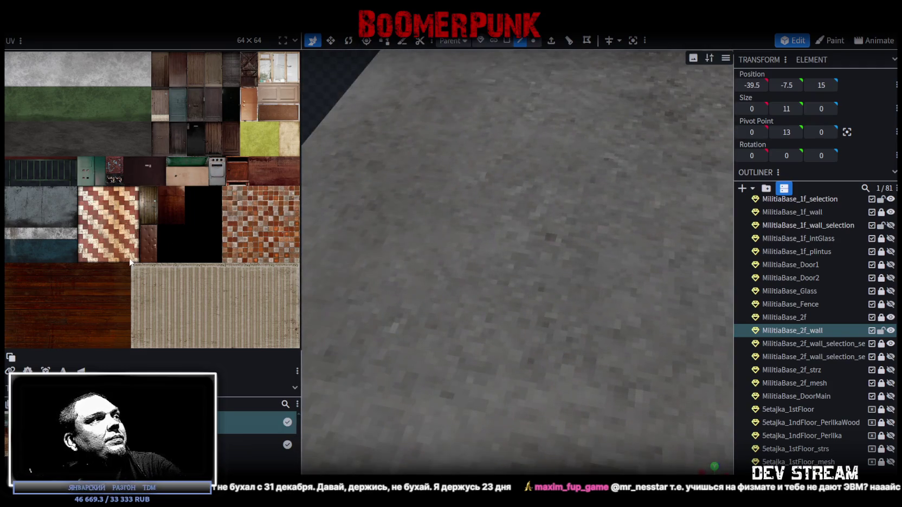
In face selection mode, select a face of the small front annex wall.
{"action": "left_click", "coordinate": [255, 445]}
{"action": "scroll", "coordinate": [473, 309], "scroll_direction": "down", "scroll_amount": 5}
{"action": "scroll", "coordinate": [460, 302], "scroll_direction": "down", "scroll_amount": 3}
{"action": "mouse_move", "coordinate": [460, 301]}
{"action": "left_mouse_down"}
{"action": "mouse_move", "coordinate": [419, 370]}
{"action": "mouse_move", "coordinate": [497, 350]}
{"action": "left_mouse_up"}
{"action": "scroll", "coordinate": [497, 349], "scroll_direction": "up", "scroll_amount": 2}
{"action": "left_click", "coordinate": [507, 41]}
{"action": "left_click", "coordinate": [485, 365]}
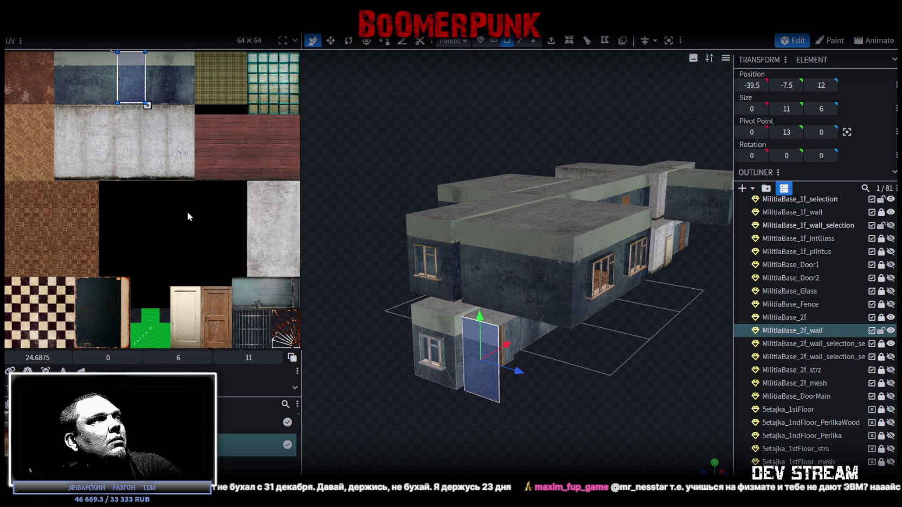
{"action": "scroll", "coordinate": [172, 227], "scroll_direction": "down", "scroll_amount": 2}
{"action": "scroll", "coordinate": [164, 239], "scroll_direction": "up", "scroll_amount": 1}
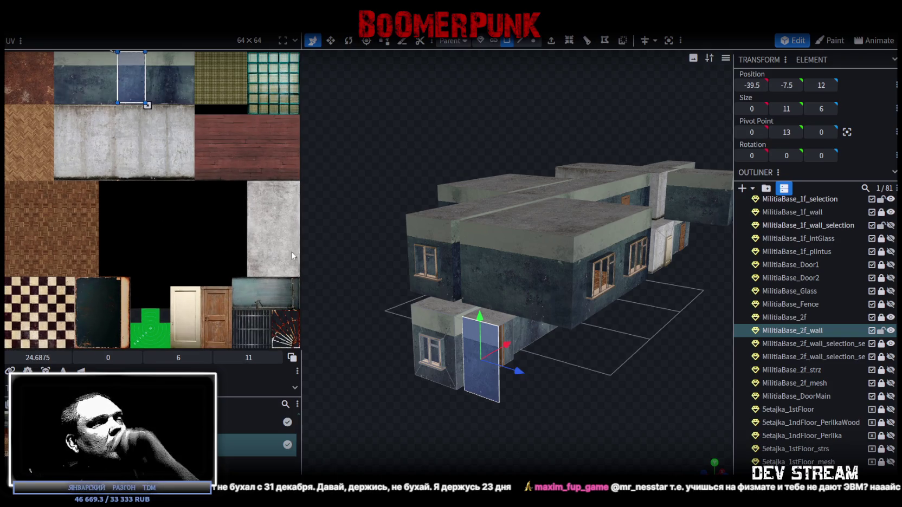
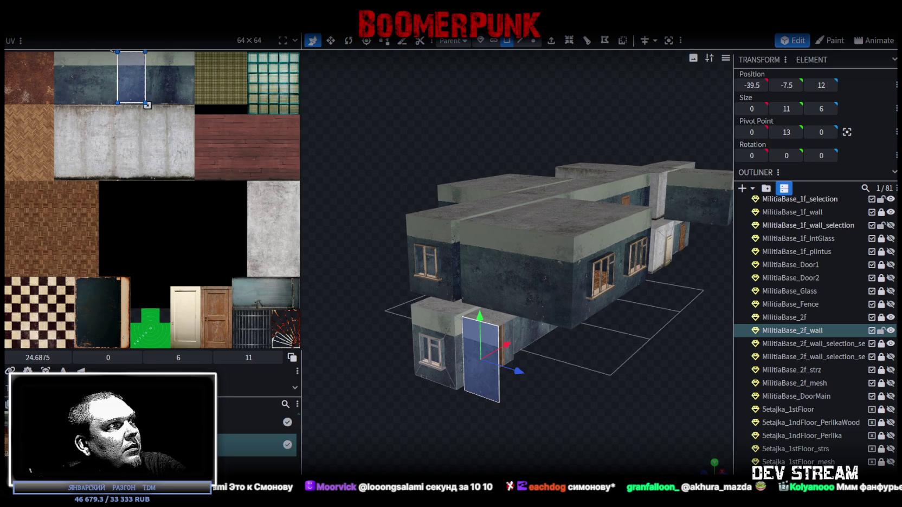
Reveal the building's texture atlas file on disk in File Explorer.
{"action": "right_click", "coordinate": [242, 442]}
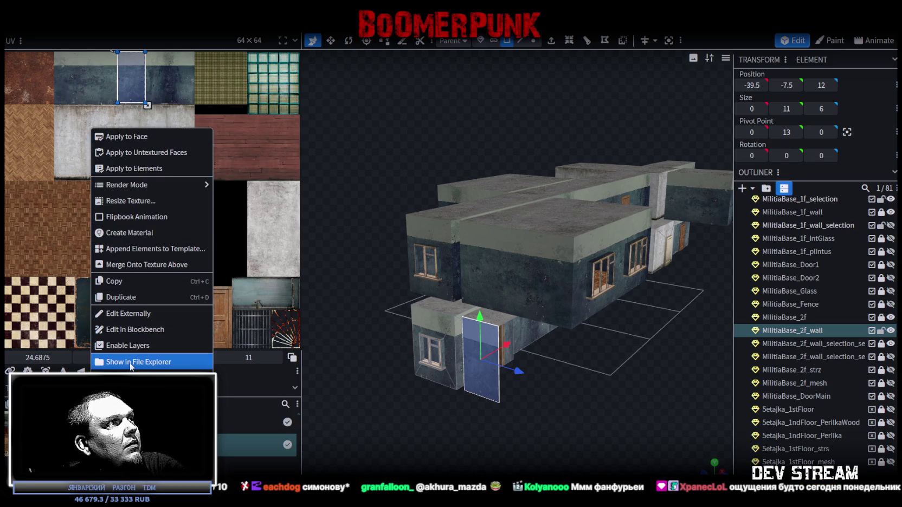
{"action": "left_click", "coordinate": [133, 365]}
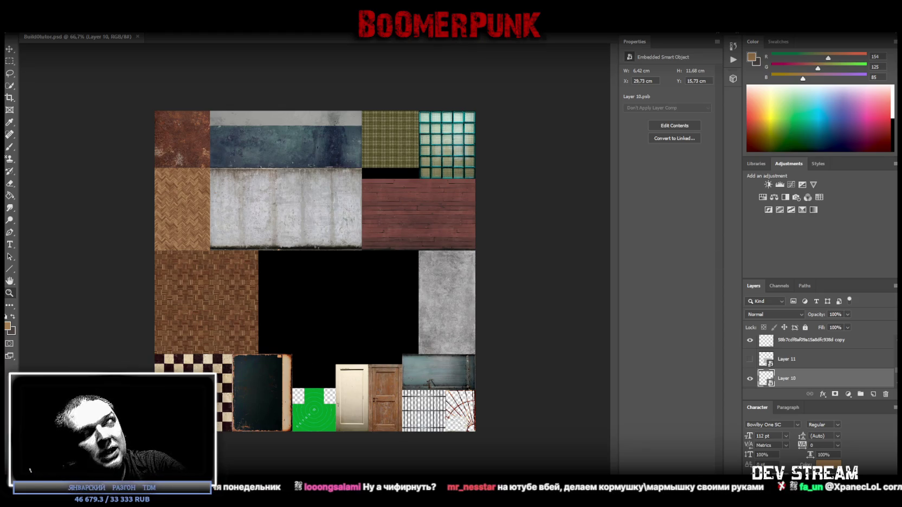
Paste the concrete texture into the atlas and move its layer to the top.
{"action": "key", "text": "ctrl+v"}
{"action": "scroll", "coordinate": [803, 378], "scroll_direction": "down", "scroll_amount": 2}
{"action": "left_click_drag", "start_coordinate": [786, 344], "coordinate": [786, 335]}
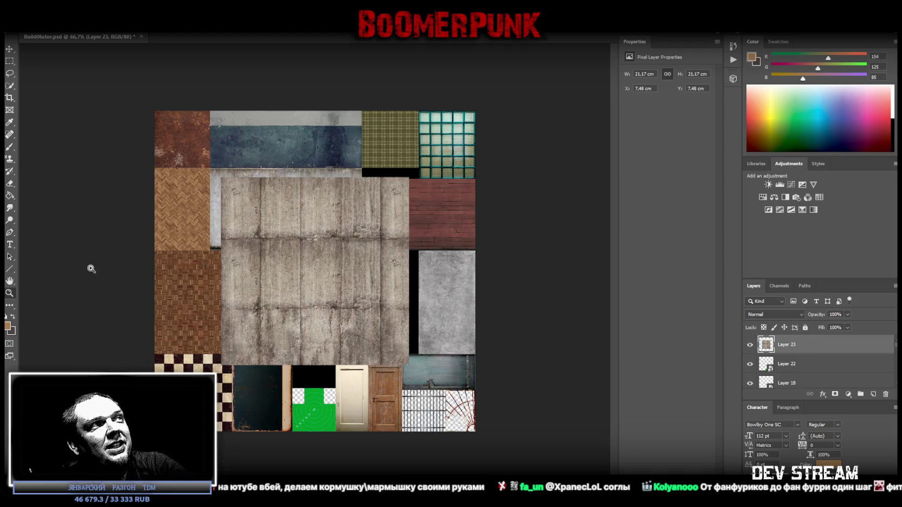
{"action": "mouse_move", "coordinate": [360, 322]}
{"action": "left_mouse_down"}
{"action": "mouse_move", "coordinate": [413, 324]}
{"action": "mouse_move", "coordinate": [259, 277]}
{"action": "mouse_move", "coordinate": [271, 278]}
{"action": "left_mouse_up"}
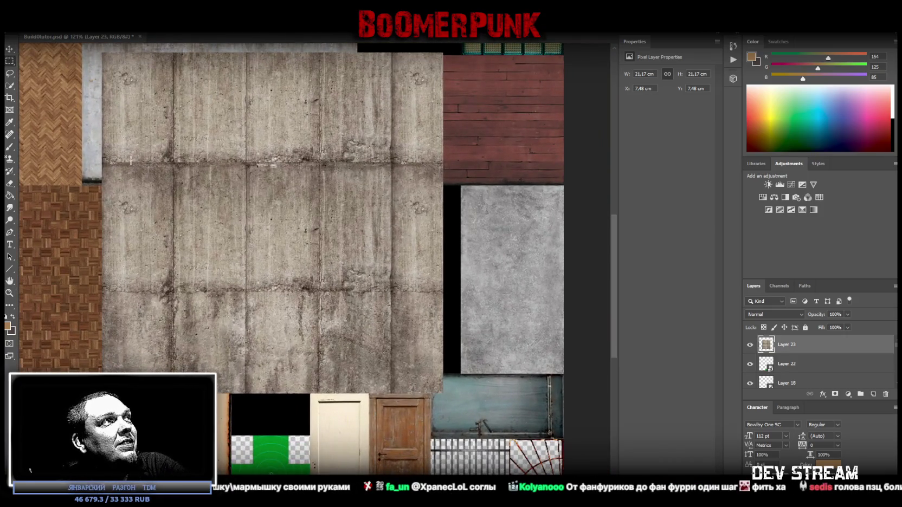
Marquee-select a horizontal band of the concrete, trimming off its right part.
{"action": "left_click_drag", "start_coordinate": [101, 162], "coordinate": [461, 292]}
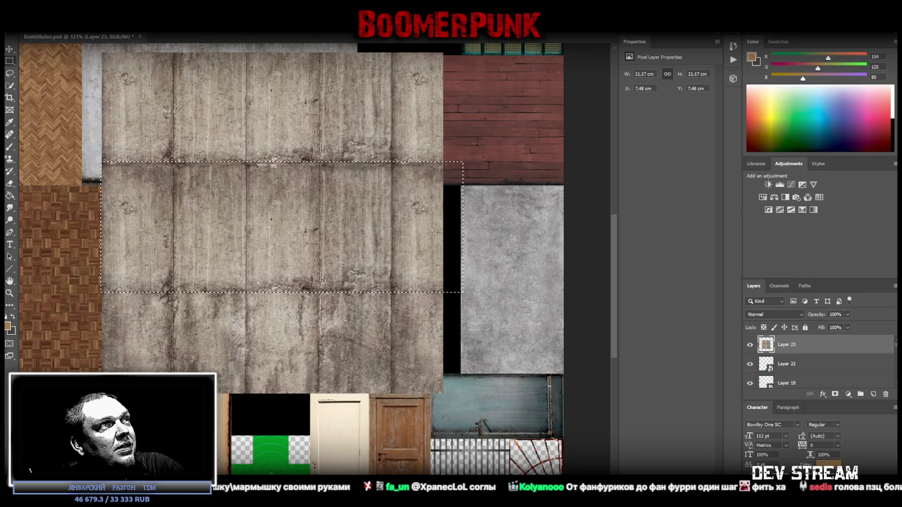
{"action": "left_click_drag", "start_coordinate": [57, 116], "coordinate": [501, 153], "text": "shift"}
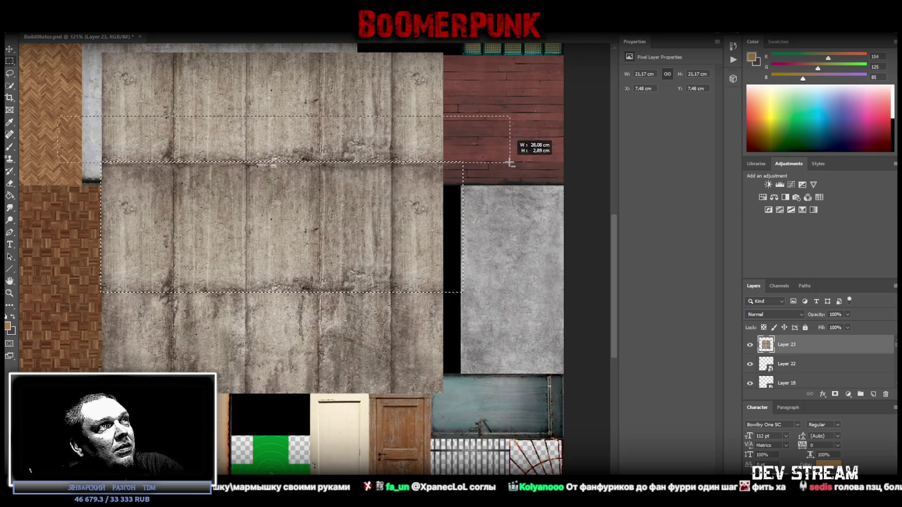
{"action": "left_click_drag", "start_coordinate": [501, 154], "coordinate": [509, 163], "text": "shift"}
{"action": "key", "text": "ctrl+z"}
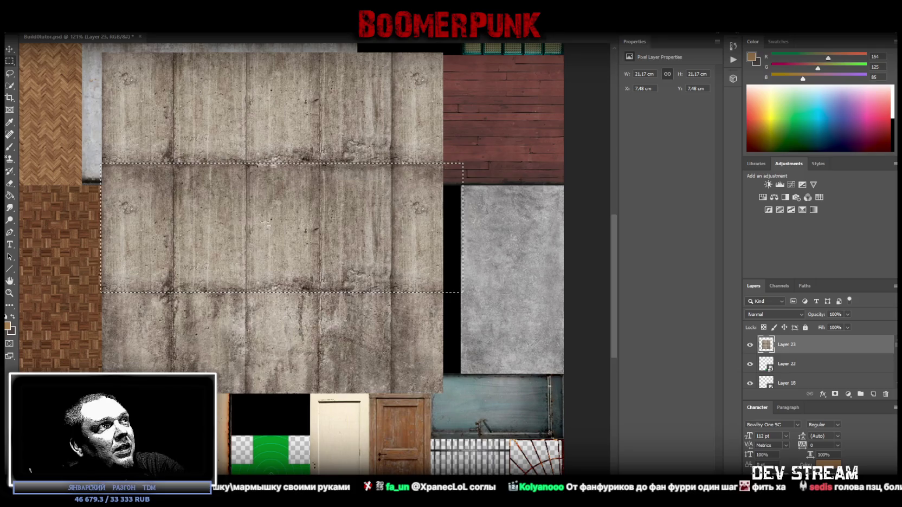
{"action": "right_click", "coordinate": [252, 228]}
{"action": "left_click", "coordinate": [507, 137]}
{"action": "left_click_drag", "start_coordinate": [512, 130], "coordinate": [392, 313], "text": "shift"}
{"action": "right_click", "coordinate": [254, 219]}
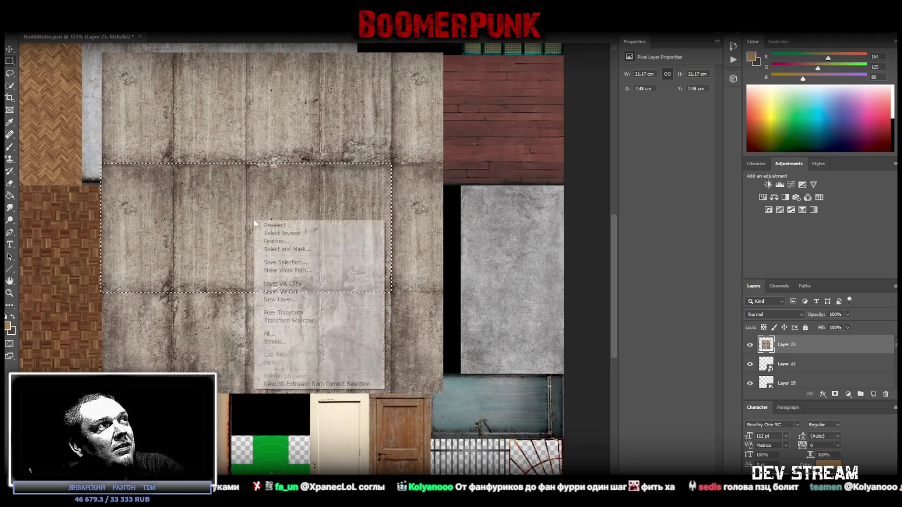
Copy the concrete band onto its own layer and convert it to a smart object.
{"action": "left_click", "coordinate": [314, 284]}
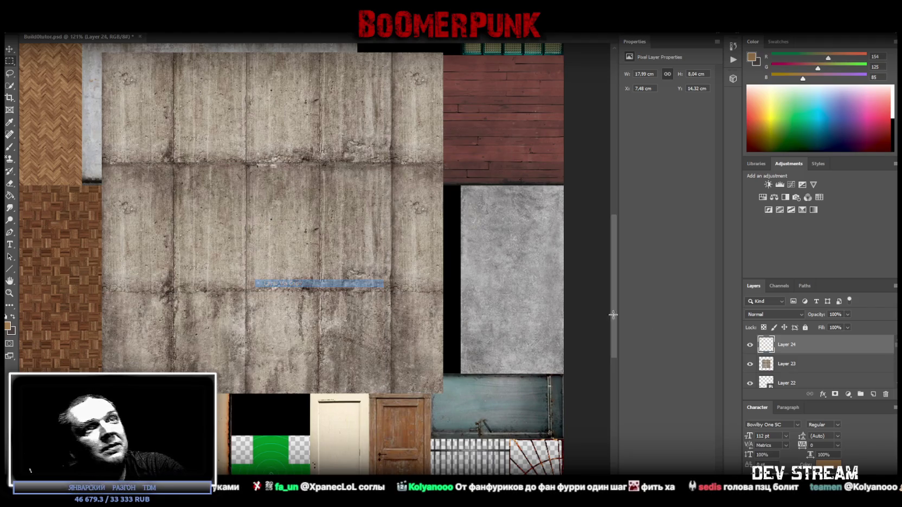
{"action": "left_click", "coordinate": [794, 360]}
{"action": "right_click", "coordinate": [792, 343]}
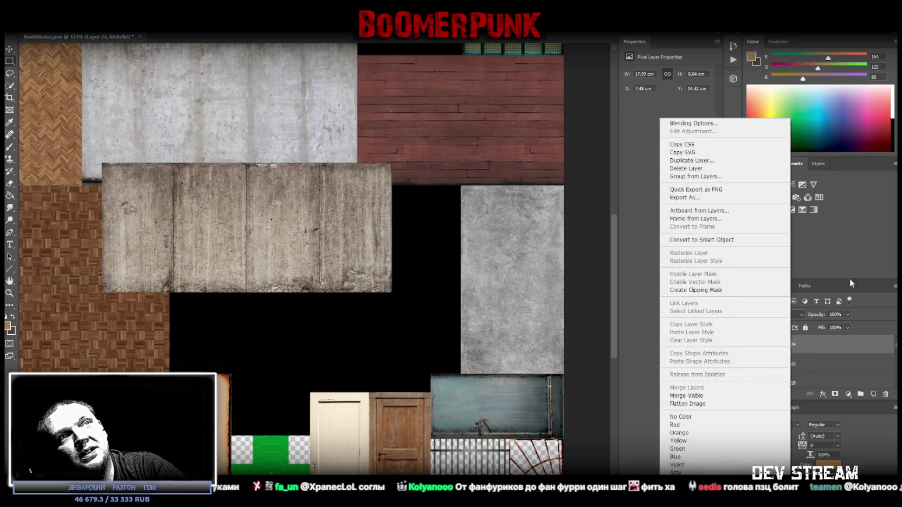
{"action": "left_click", "coordinate": [714, 237]}
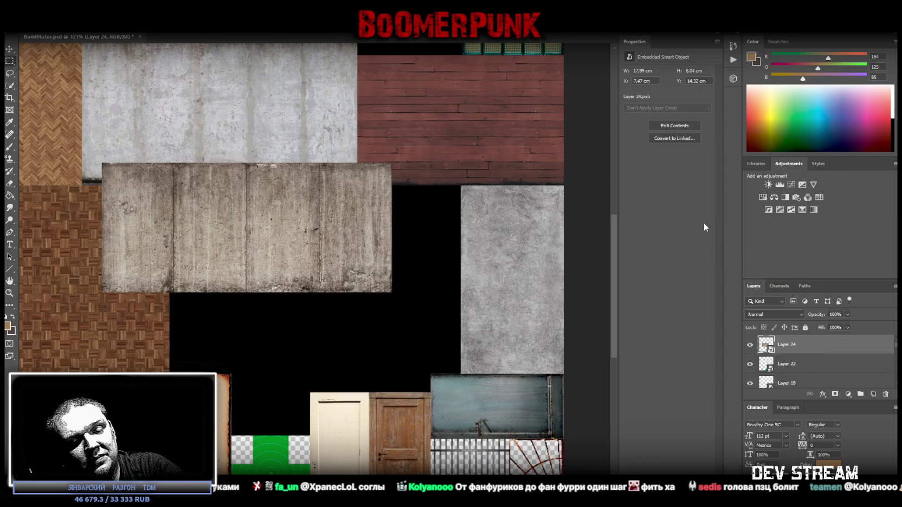
Rotate the band 90° and resize it into a narrow strip beside the parquet tile.
{"action": "key", "text": "ctrl+t"}
{"action": "left_click_drag", "start_coordinate": [347, 158], "coordinate": [313, 324]}
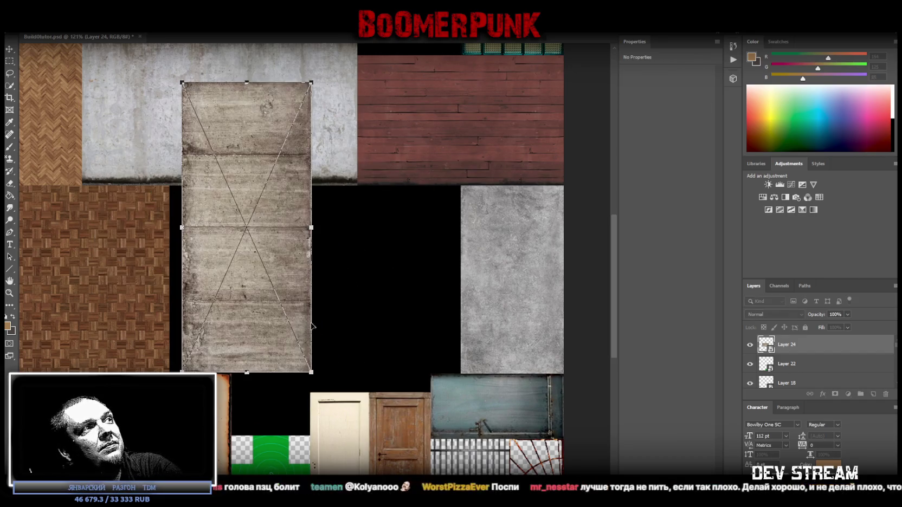
{"action": "mouse_move", "coordinate": [279, 277]}
{"action": "left_mouse_down"}
{"action": "mouse_move", "coordinate": [278, 263]}
{"action": "mouse_move", "coordinate": [267, 278]}
{"action": "left_mouse_up"}
{"action": "scroll", "coordinate": [329, 313], "scroll_direction": "down", "scroll_amount": 3}
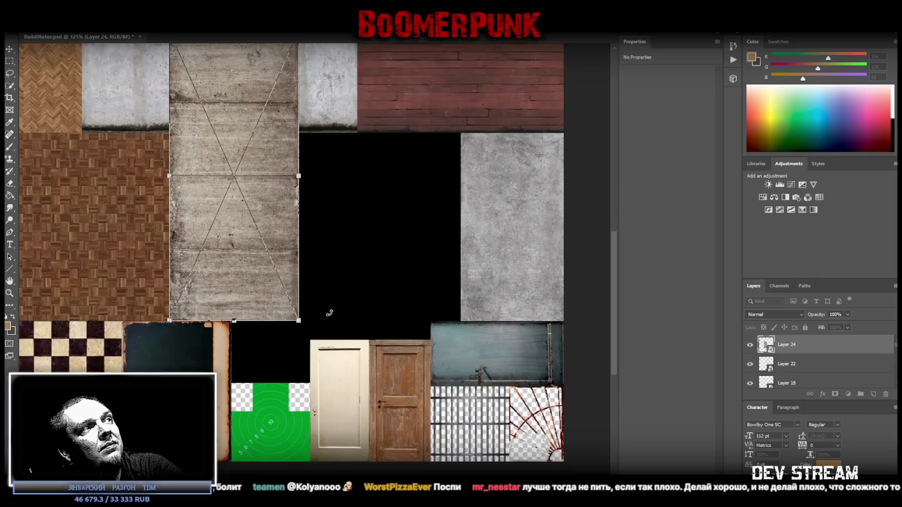
{"action": "scroll", "coordinate": [329, 313], "scroll_direction": "down", "scroll_amount": 1}
{"action": "scroll", "coordinate": [329, 313], "scroll_direction": "up", "scroll_amount": 3}
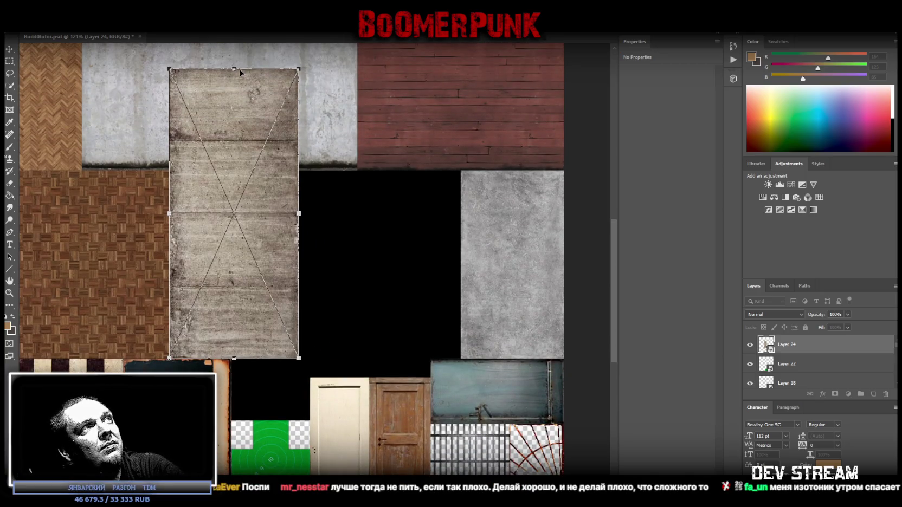
{"action": "left_click_drag", "start_coordinate": [232, 69], "coordinate": [228, 173]}
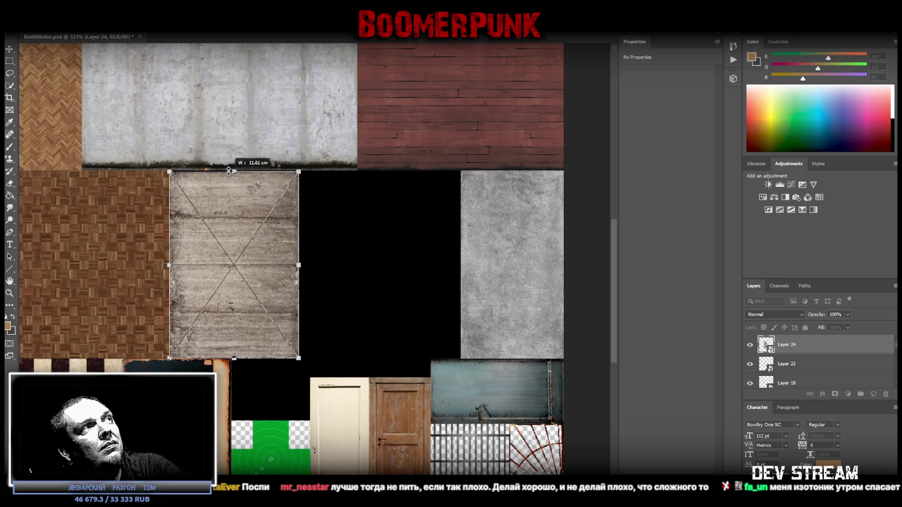
{"action": "left_click_drag", "start_coordinate": [299, 265], "coordinate": [231, 270]}
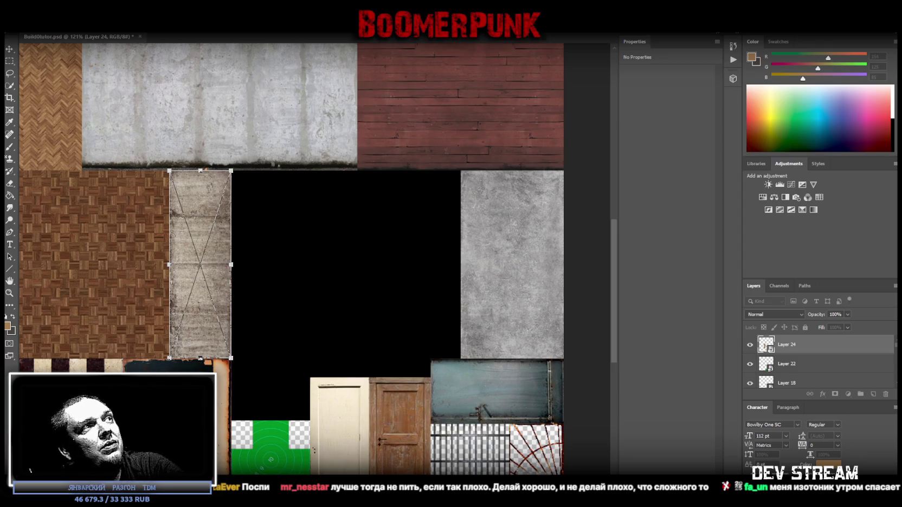
{"action": "key", "text": "Return"}
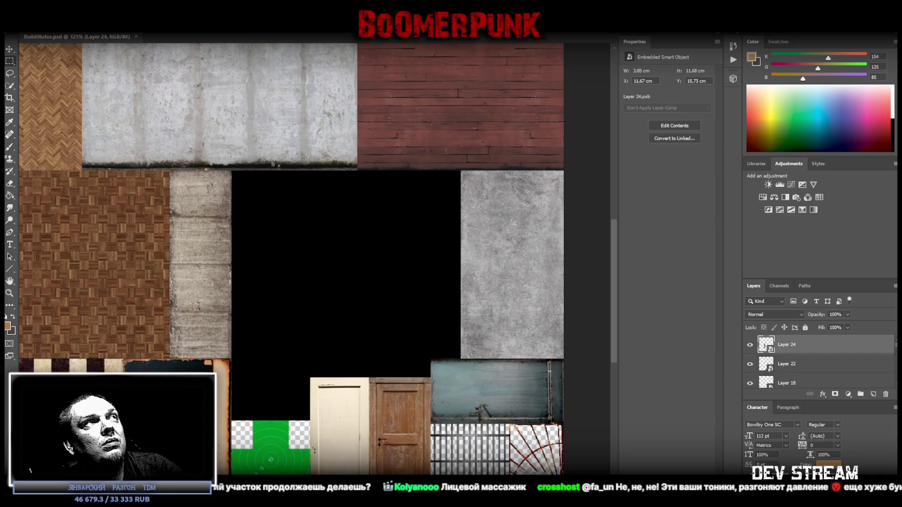
{"action": "left_click", "coordinate": [24, 28]}
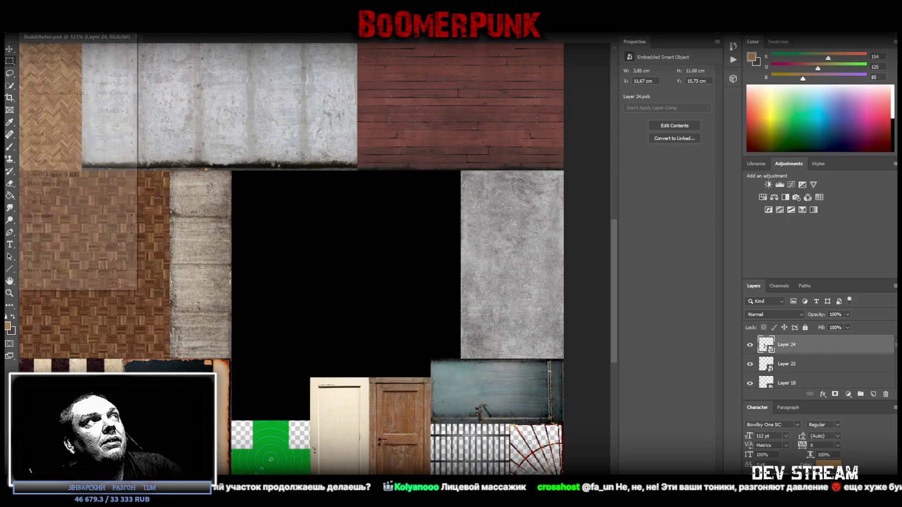
Save the atlas as PNG over Build0tutor.png, then switch back to Blockbench.
{"action": "left_click", "coordinate": [63, 111]}
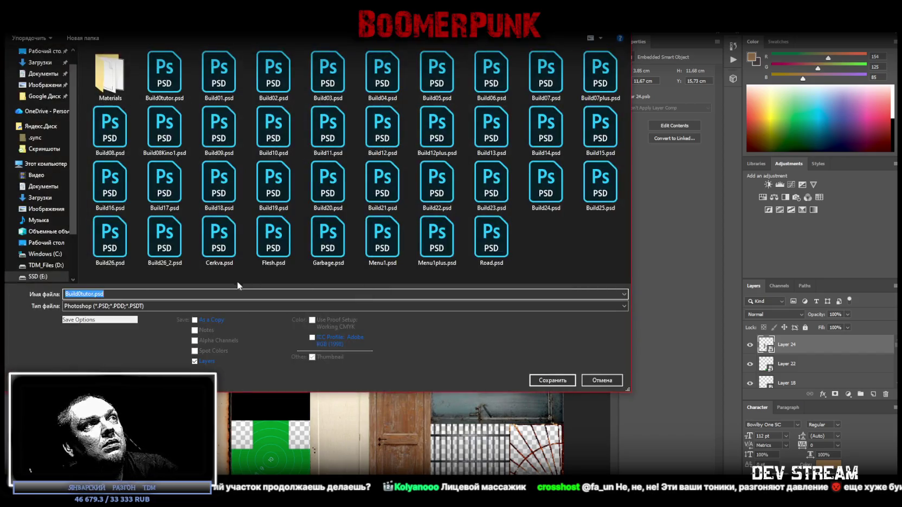
{"action": "left_click", "coordinate": [223, 306]}
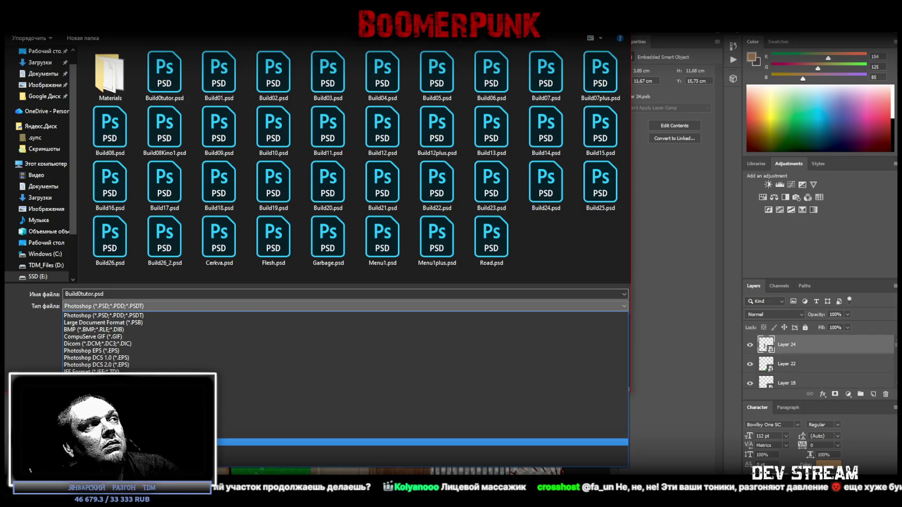
{"action": "left_click", "coordinate": [222, 440]}
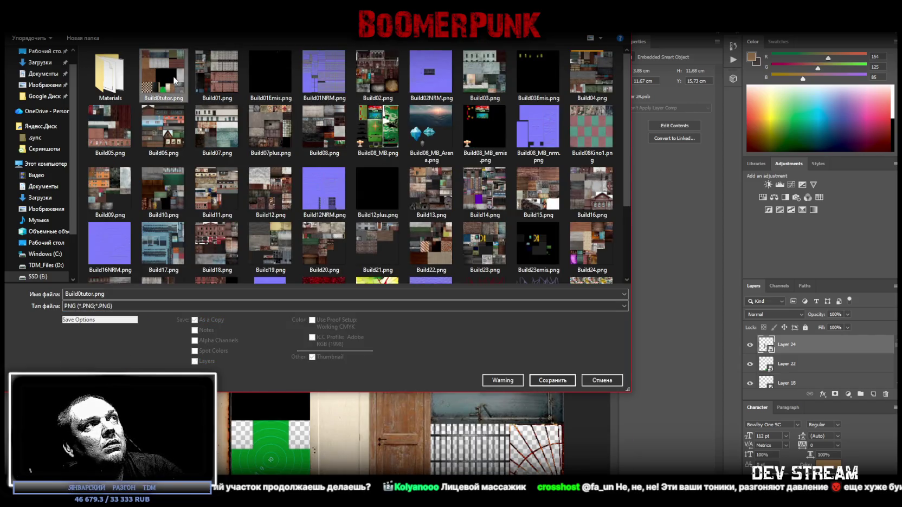
{"action": "double_click", "coordinate": [163, 73]}
{"action": "left_click", "coordinate": [476, 260]}
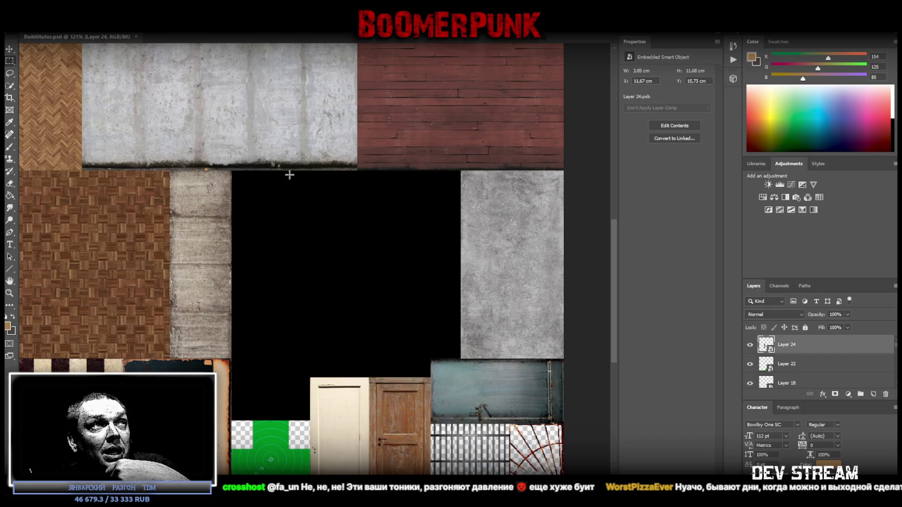
{"action": "key", "text": "alt+Tab"}
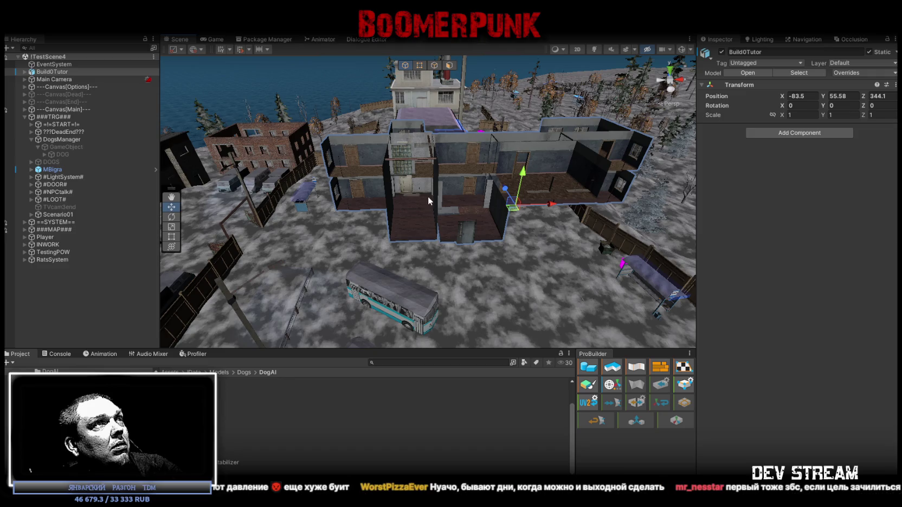
{"action": "key", "text": "alt+Tab"}
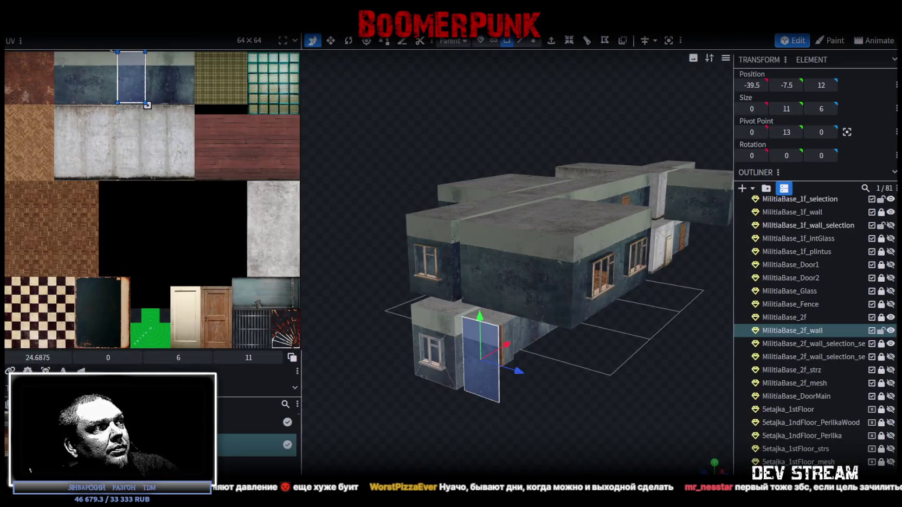
Refresh the building's texture from the updated Build0tutor.png file.
{"action": "right_click", "coordinate": [84, 374]}
{"action": "left_click", "coordinate": [125, 369]}
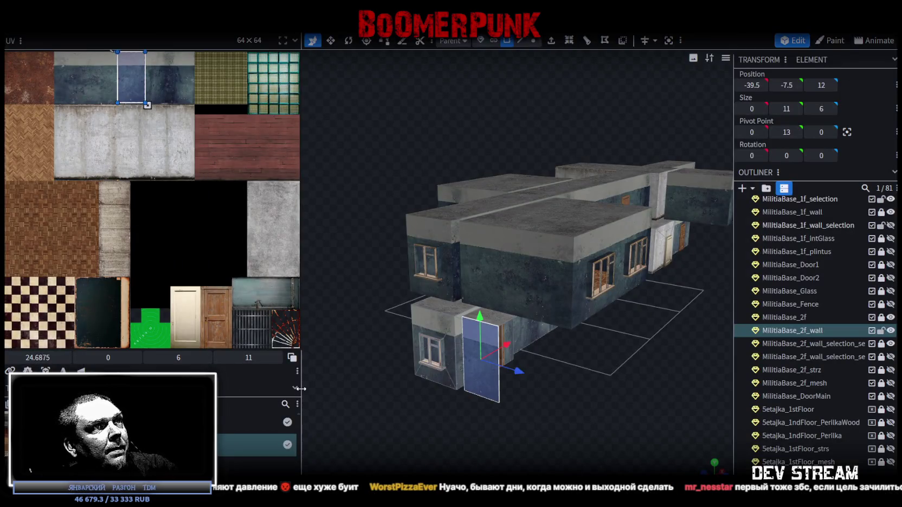
{"action": "scroll", "coordinate": [514, 357], "scroll_direction": "down", "scroll_amount": 3}
{"action": "mouse_move", "coordinate": [584, 353]}
{"action": "left_mouse_down"}
{"action": "mouse_move", "coordinate": [600, 304]}
{"action": "mouse_move", "coordinate": [422, 351]}
{"action": "mouse_move", "coordinate": [513, 379]}
{"action": "mouse_move", "coordinate": [615, 357]}
{"action": "mouse_move", "coordinate": [463, 296]}
{"action": "left_mouse_up"}
{"action": "scroll", "coordinate": [539, 312], "scroll_direction": "up", "scroll_amount": 5}
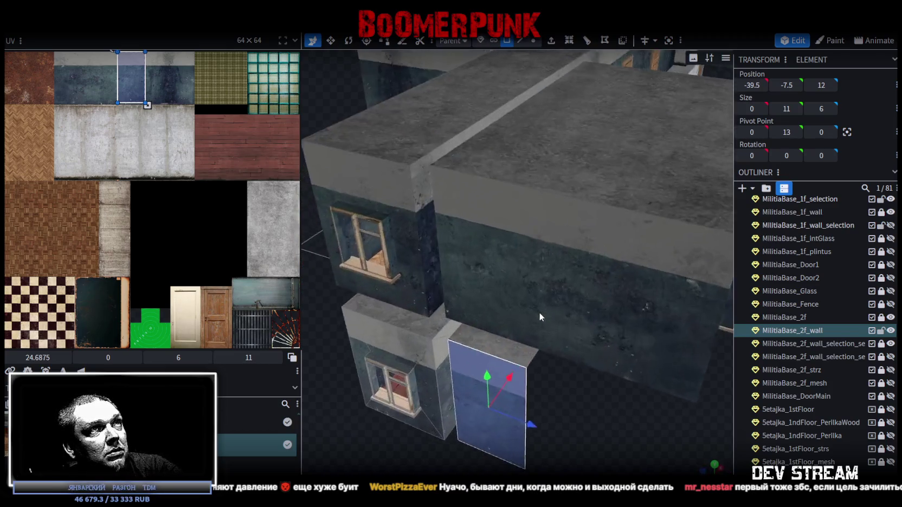
{"action": "scroll", "coordinate": [546, 317], "scroll_direction": "up", "scroll_amount": 5}
{"action": "scroll", "coordinate": [546, 317], "scroll_direction": "down", "scroll_amount": 3}
{"action": "scroll", "coordinate": [556, 319], "scroll_direction": "down", "scroll_amount": 3}
{"action": "scroll", "coordinate": [555, 325], "scroll_direction": "down", "scroll_amount": 3}
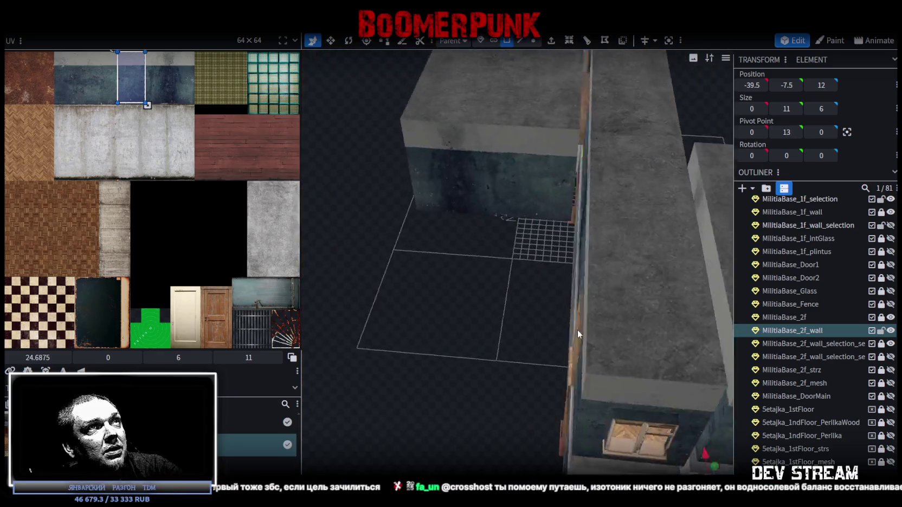
{"action": "scroll", "coordinate": [578, 329], "scroll_direction": "down", "scroll_amount": 3}
{"action": "mouse_move", "coordinate": [593, 275]}
{"action": "left_mouse_down"}
{"action": "mouse_move", "coordinate": [570, 322]}
{"action": "mouse_move", "coordinate": [451, 324]}
{"action": "mouse_move", "coordinate": [536, 306]}
{"action": "left_mouse_up"}
{"action": "scroll", "coordinate": [535, 312], "scroll_direction": "up", "scroll_amount": 3}
{"action": "scroll", "coordinate": [486, 315], "scroll_direction": "up", "scroll_amount": 3}
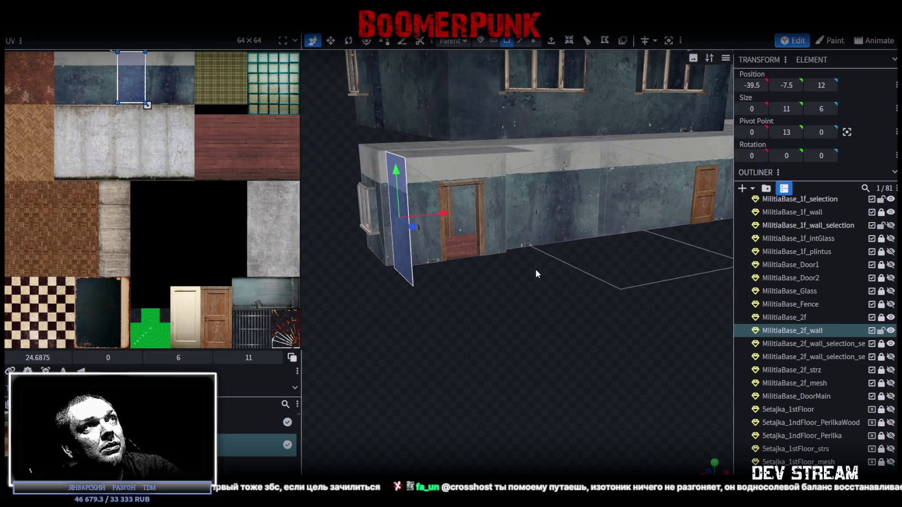
Switch to edge selection and select the vertical edge at the wall corner.
{"action": "left_click", "coordinate": [519, 41]}
{"action": "mouse_move", "coordinate": [464, 286]}
{"action": "left_mouse_down"}
{"action": "mouse_move", "coordinate": [486, 291]}
{"action": "mouse_move", "coordinate": [467, 270]}
{"action": "mouse_move", "coordinate": [473, 139]}
{"action": "mouse_move", "coordinate": [593, 130]}
{"action": "left_mouse_up"}
{"action": "left_click", "coordinate": [468, 136]}
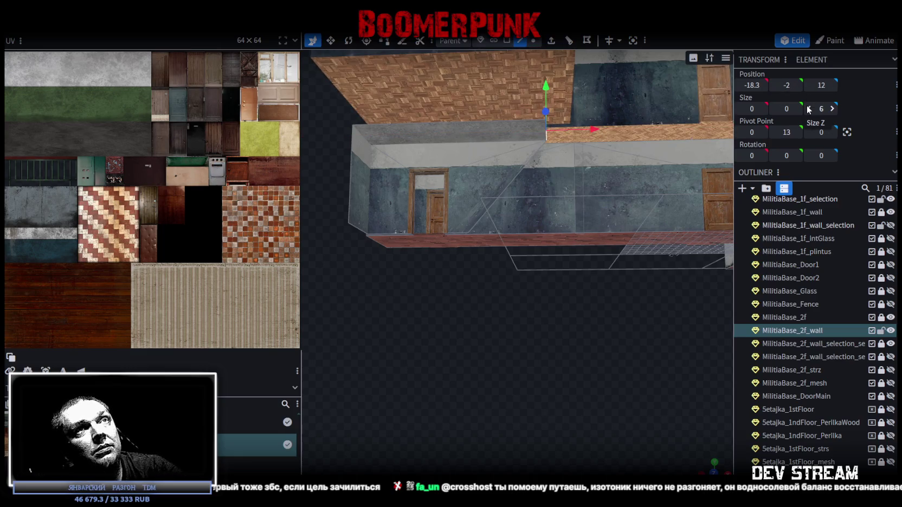
Extrude the wall's left vertical edge 1 unit along X+, merging the overlapping vertices.
{"action": "key", "text": "ctrl+z"}
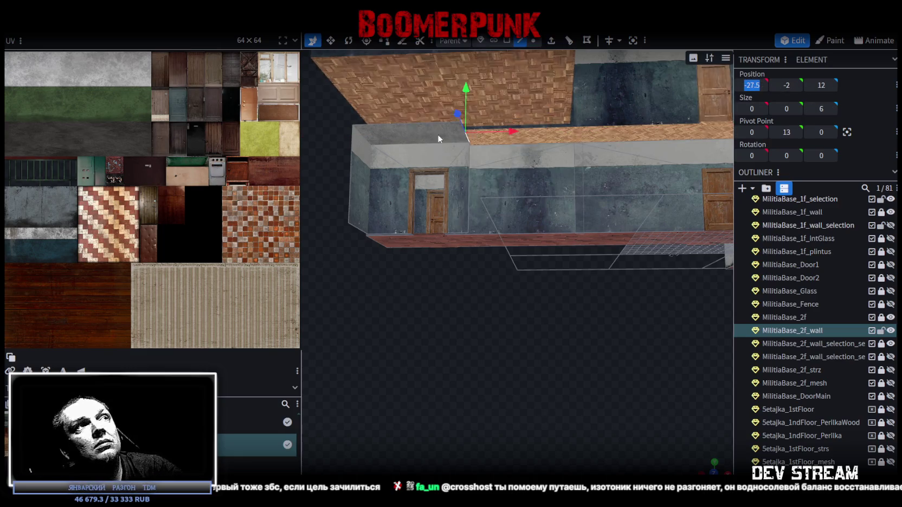
{"action": "left_click", "coordinate": [348, 169]}
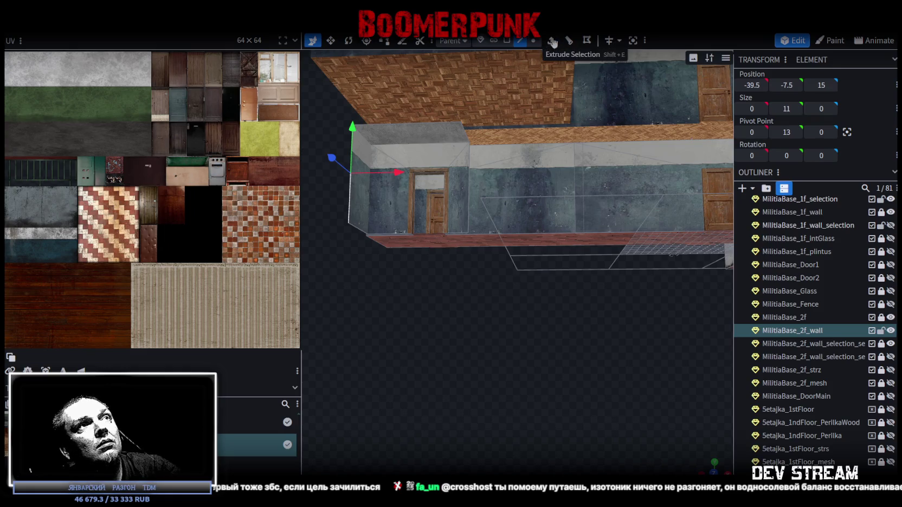
{"action": "left_click", "coordinate": [551, 40]}
{"action": "left_click", "coordinate": [551, 469]}
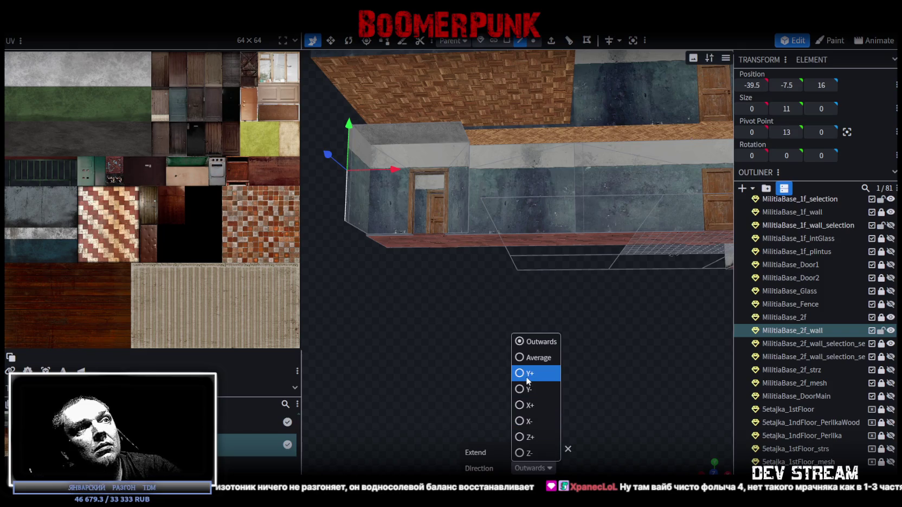
{"action": "left_click", "coordinate": [519, 406]}
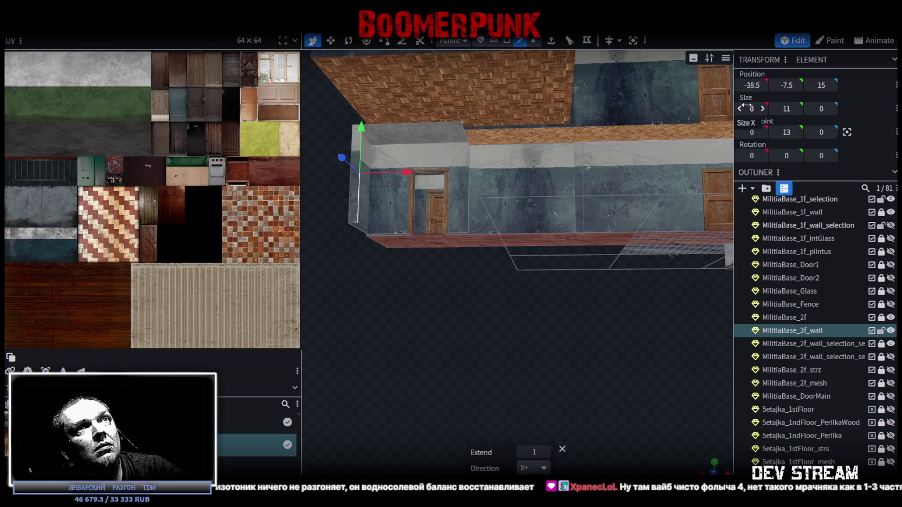
{"action": "key", "text": "Return"}
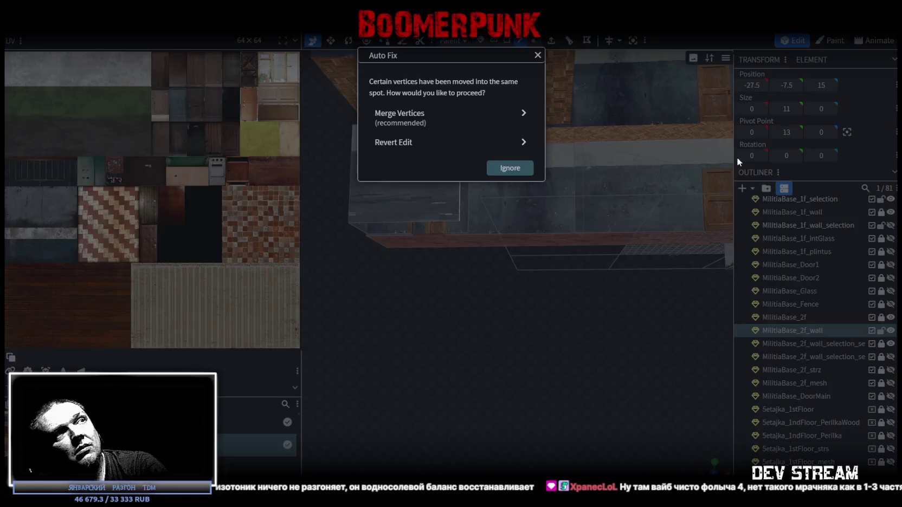
{"action": "left_click", "coordinate": [391, 116]}
Inspect the extended corner and select another face of the second-floor wall.
{"action": "left_click_drag", "start_coordinate": [549, 317], "coordinate": [531, 335]}
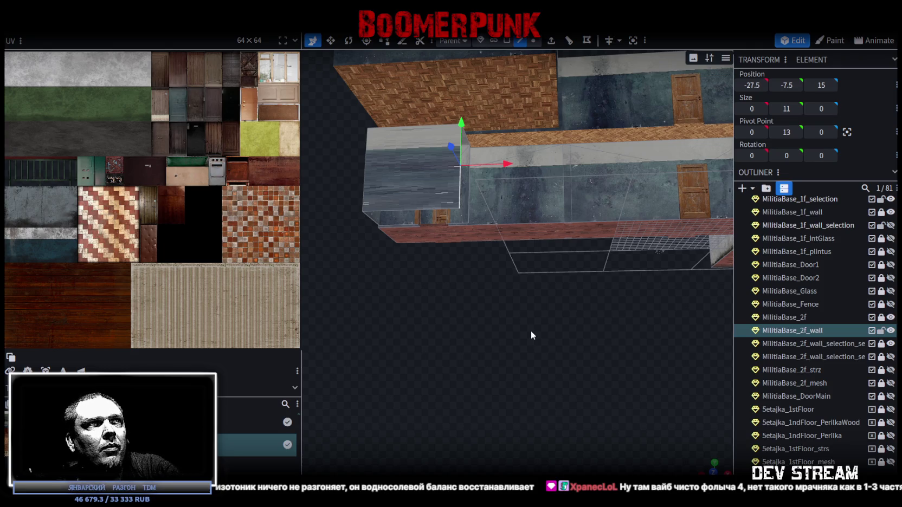
{"action": "mouse_move", "coordinate": [531, 331]}
{"action": "left_mouse_down"}
{"action": "mouse_move", "coordinate": [561, 388]}
{"action": "mouse_move", "coordinate": [533, 356]}
{"action": "mouse_move", "coordinate": [419, 305]}
{"action": "mouse_move", "coordinate": [367, 411]}
{"action": "mouse_move", "coordinate": [455, 353]}
{"action": "mouse_move", "coordinate": [451, 381]}
{"action": "mouse_move", "coordinate": [464, 406]}
{"action": "mouse_move", "coordinate": [550, 453]}
{"action": "mouse_move", "coordinate": [542, 431]}
{"action": "mouse_move", "coordinate": [558, 385]}
{"action": "mouse_move", "coordinate": [460, 379]}
{"action": "left_mouse_up"}
{"action": "left_click", "coordinate": [396, 257]}
{"action": "mouse_move", "coordinate": [451, 320]}
{"action": "left_mouse_down"}
{"action": "mouse_move", "coordinate": [420, 316]}
{"action": "mouse_move", "coordinate": [498, 310]}
{"action": "mouse_move", "coordinate": [446, 280]}
{"action": "mouse_move", "coordinate": [533, 347]}
{"action": "mouse_move", "coordinate": [549, 314]}
{"action": "mouse_move", "coordinate": [493, 314]}
{"action": "mouse_move", "coordinate": [458, 339]}
{"action": "mouse_move", "coordinate": [501, 304]}
{"action": "mouse_move", "coordinate": [476, 300]}
{"action": "left_mouse_up"}
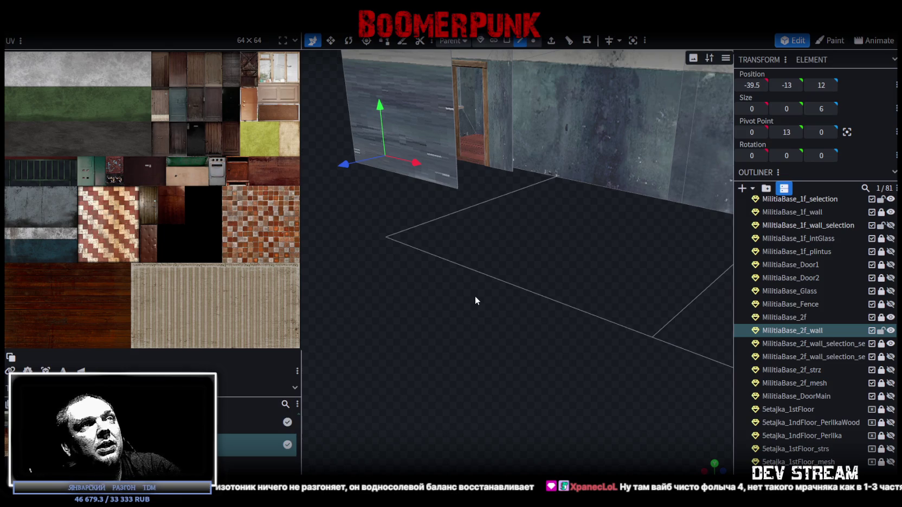
Extrude the selected wall face along X+ with Extend raised to 12.
{"action": "mouse_move", "coordinate": [502, 292]}
{"action": "left_mouse_down"}
{"action": "mouse_move", "coordinate": [435, 281]}
{"action": "mouse_move", "coordinate": [408, 293]}
{"action": "left_mouse_up"}
{"action": "left_click", "coordinate": [551, 40]}
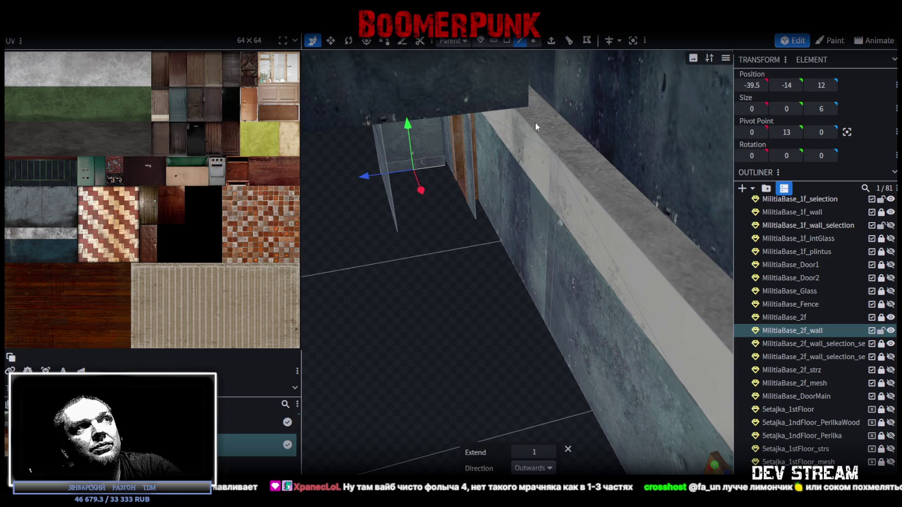
{"action": "left_click", "coordinate": [549, 469]}
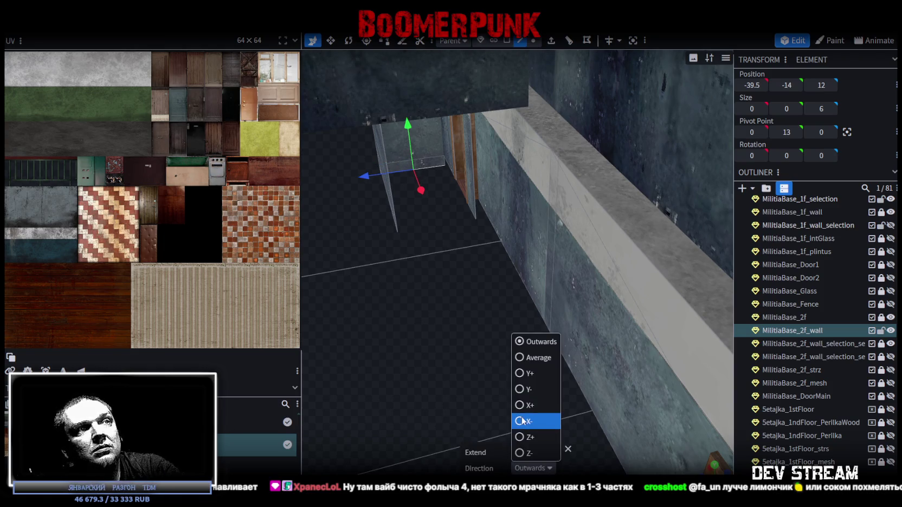
{"action": "left_click", "coordinate": [523, 400]}
{"action": "left_click_drag", "start_coordinate": [478, 364], "coordinate": [487, 367]}
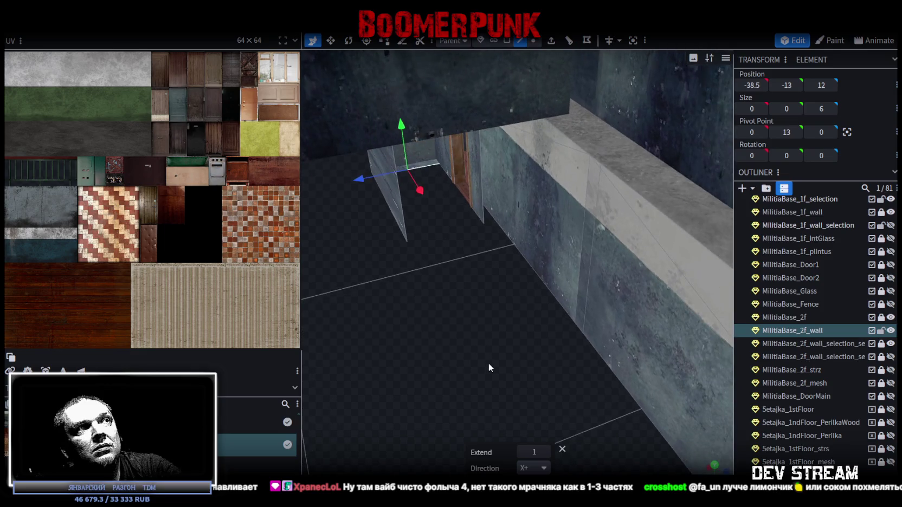
{"action": "left_click", "coordinate": [546, 453]}
{"action": "left_click", "coordinate": [546, 453]}
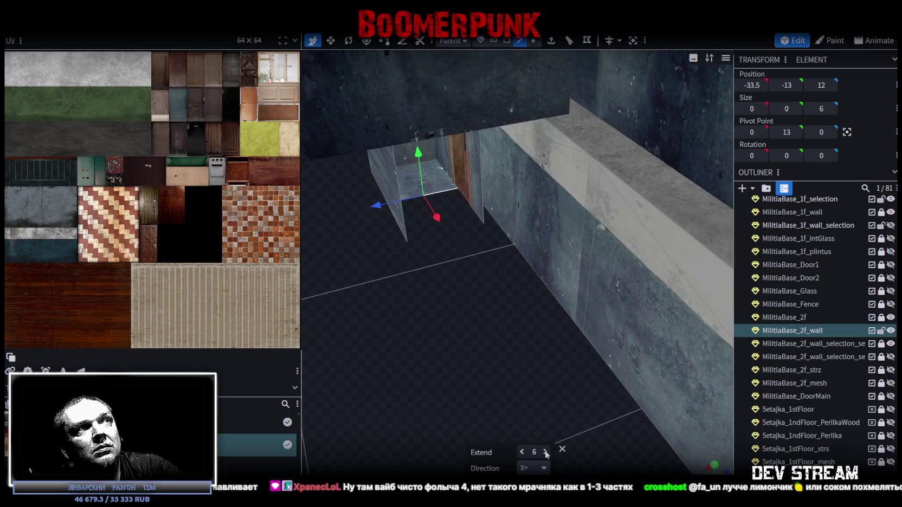
{"action": "left_click", "coordinate": [546, 453]}
{"action": "left_click", "coordinate": [546, 453]}
{"action": "left_click", "coordinate": [546, 453]}
{"action": "mouse_move", "coordinate": [475, 362]}
{"action": "left_mouse_down"}
{"action": "mouse_move", "coordinate": [550, 294]}
{"action": "mouse_move", "coordinate": [487, 350]}
{"action": "mouse_move", "coordinate": [496, 348]}
{"action": "mouse_move", "coordinate": [481, 340]}
{"action": "left_mouse_up"}
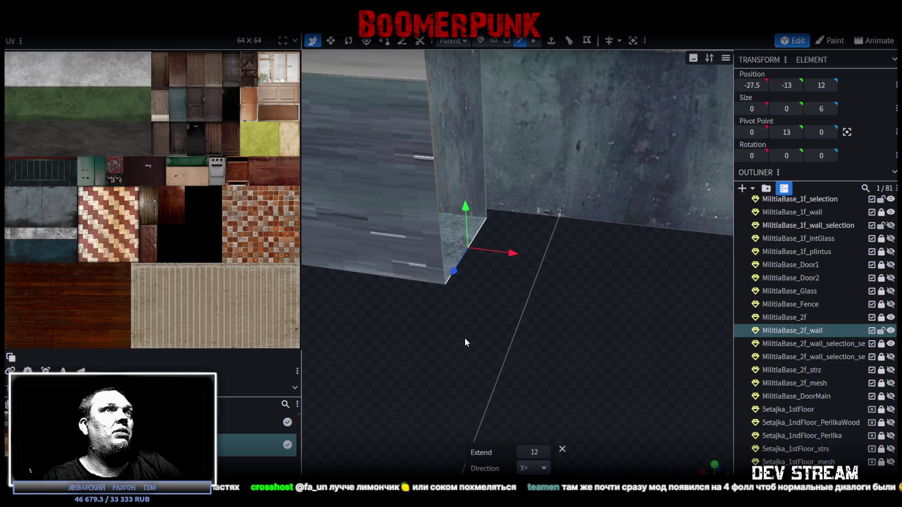
Switch to face selection and select the bottom face of the new wall section.
{"action": "scroll", "coordinate": [469, 323], "scroll_direction": "down", "scroll_amount": 3}
{"action": "mouse_move", "coordinate": [496, 254]}
{"action": "left_mouse_down"}
{"action": "mouse_move", "coordinate": [527, 298]}
{"action": "mouse_move", "coordinate": [421, 235]}
{"action": "mouse_move", "coordinate": [405, 371]}
{"action": "mouse_move", "coordinate": [525, 340]}
{"action": "mouse_move", "coordinate": [636, 364]}
{"action": "mouse_move", "coordinate": [583, 337]}
{"action": "left_mouse_up"}
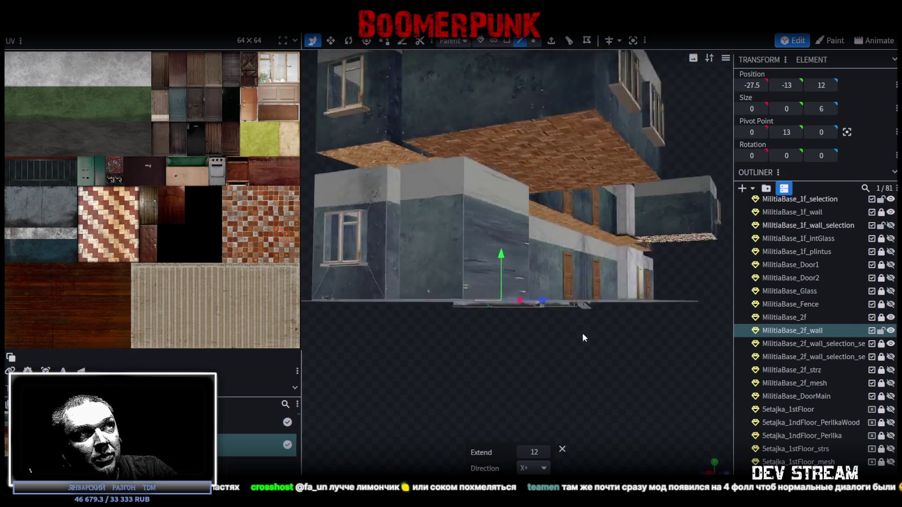
{"action": "scroll", "coordinate": [488, 344], "scroll_direction": "up", "scroll_amount": 5}
{"action": "mouse_move", "coordinate": [444, 350]}
{"action": "left_mouse_down"}
{"action": "mouse_move", "coordinate": [400, 356]}
{"action": "mouse_move", "coordinate": [461, 217]}
{"action": "left_mouse_up"}
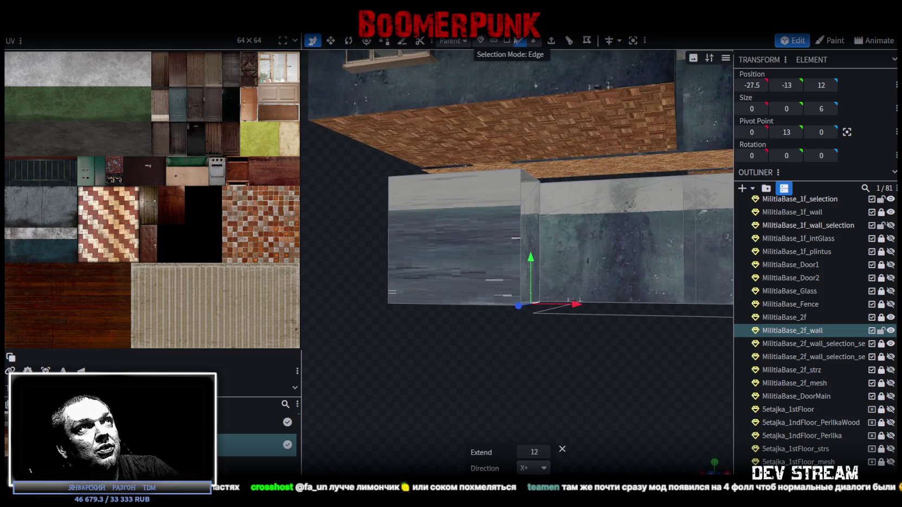
{"action": "left_click", "coordinate": [507, 40]}
{"action": "left_click", "coordinate": [495, 293]}
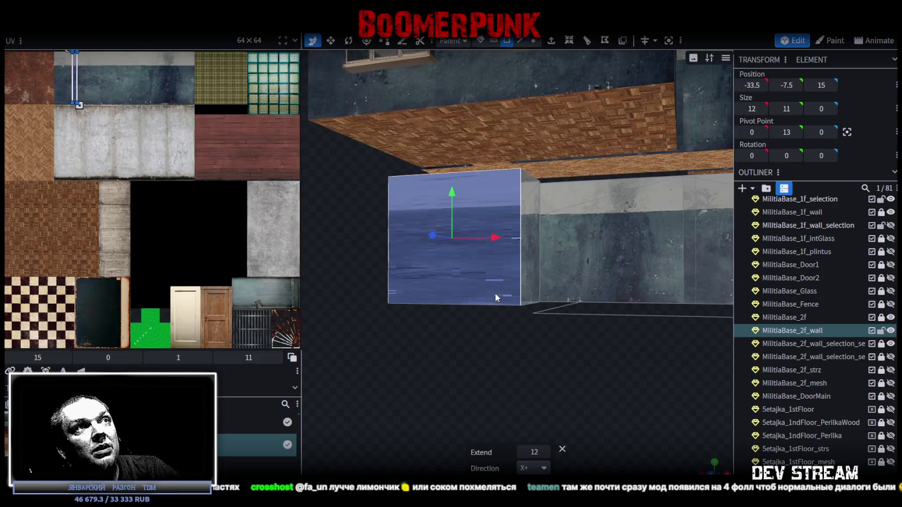
{"action": "mouse_move", "coordinate": [495, 293]}
{"action": "left_mouse_down"}
{"action": "mouse_move", "coordinate": [502, 394]}
{"action": "mouse_move", "coordinate": [443, 385]}
{"action": "mouse_move", "coordinate": [457, 400]}
{"action": "mouse_move", "coordinate": [504, 393]}
{"action": "mouse_move", "coordinate": [489, 299]}
{"action": "left_mouse_up"}
{"action": "left_click", "coordinate": [488, 299]}
{"action": "left_click_drag", "start_coordinate": [485, 334], "coordinate": [536, 314]}
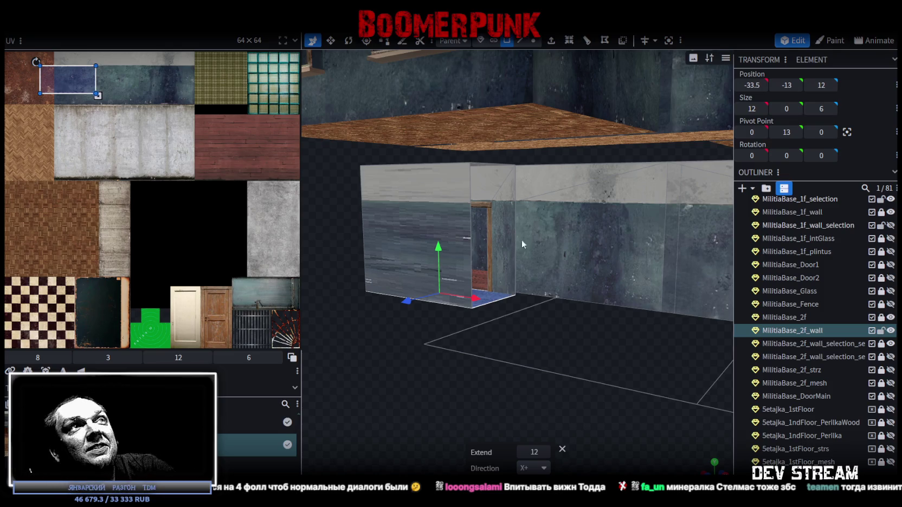
{"action": "left_click", "coordinate": [521, 40]}
{"action": "left_click", "coordinate": [490, 284]}
{"action": "mouse_move", "coordinate": [496, 299]}
{"action": "left_mouse_down"}
{"action": "mouse_move", "coordinate": [564, 349]}
{"action": "mouse_move", "coordinate": [544, 262]}
{"action": "mouse_move", "coordinate": [532, 265]}
{"action": "left_mouse_up"}
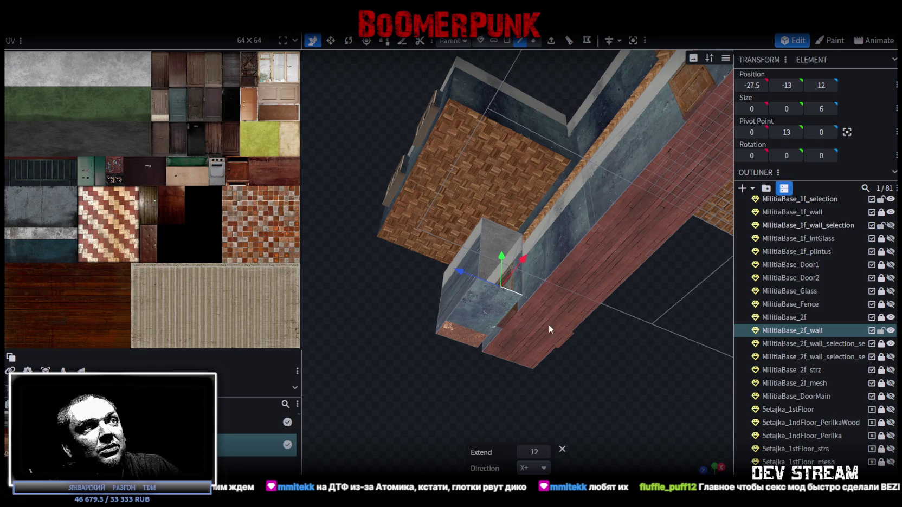
{"action": "mouse_move", "coordinate": [602, 362]}
{"action": "left_mouse_down"}
{"action": "mouse_move", "coordinate": [616, 453]}
{"action": "mouse_move", "coordinate": [499, 360]}
{"action": "left_mouse_up"}
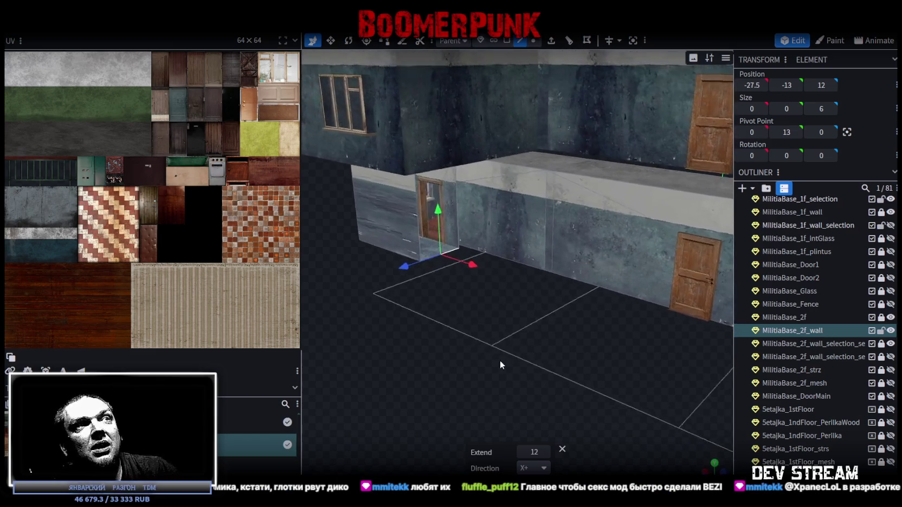
Orbit to view the building's underside, closer to the extended wall and door.
{"action": "scroll", "coordinate": [502, 360], "scroll_direction": "up", "scroll_amount": 3}
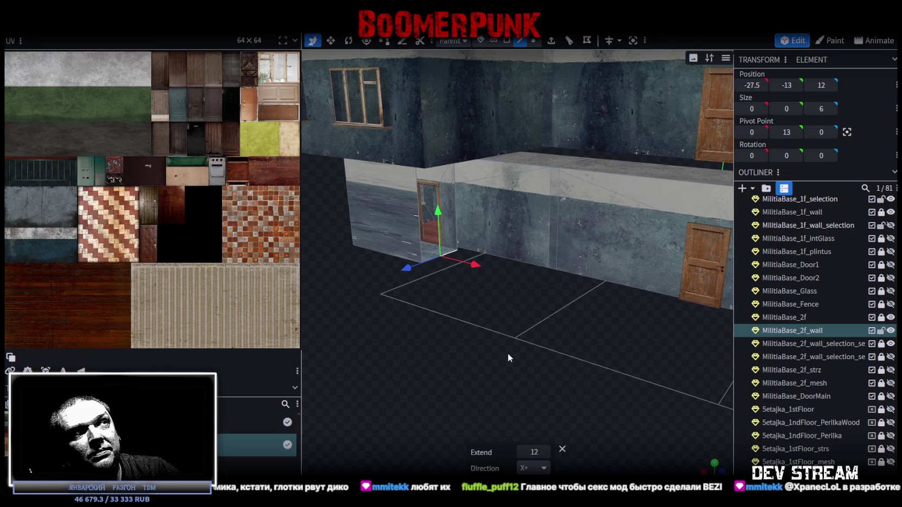
{"action": "mouse_move", "coordinate": [568, 400]}
{"action": "left_mouse_down"}
{"action": "mouse_move", "coordinate": [613, 289]}
{"action": "mouse_move", "coordinate": [435, 348]}
{"action": "mouse_move", "coordinate": [439, 360]}
{"action": "mouse_move", "coordinate": [539, 360]}
{"action": "mouse_move", "coordinate": [495, 336]}
{"action": "mouse_move", "coordinate": [553, 344]}
{"action": "mouse_move", "coordinate": [483, 323]}
{"action": "mouse_move", "coordinate": [466, 423]}
{"action": "left_mouse_up"}
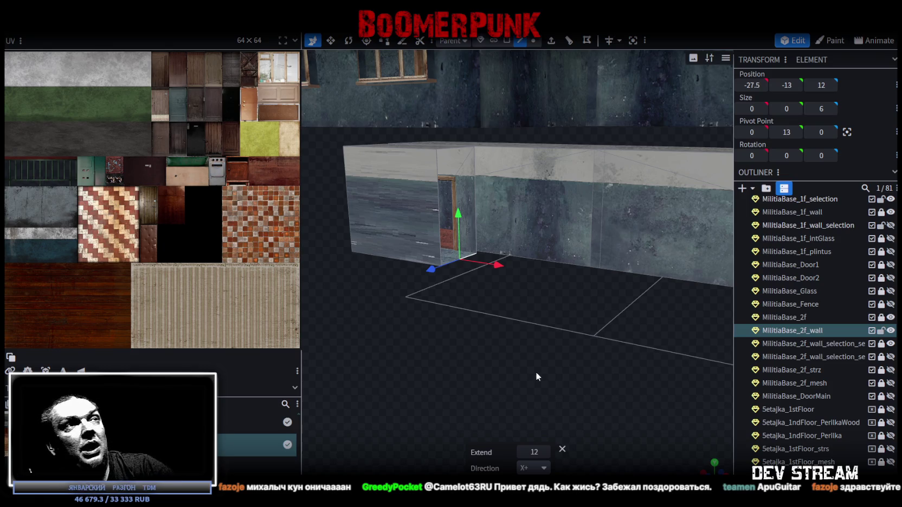
{"action": "mouse_move", "coordinate": [544, 346]}
{"action": "left_mouse_down"}
{"action": "mouse_move", "coordinate": [519, 321]}
{"action": "mouse_move", "coordinate": [545, 312]}
{"action": "mouse_move", "coordinate": [509, 319]}
{"action": "mouse_move", "coordinate": [511, 310]}
{"action": "mouse_move", "coordinate": [522, 306]}
{"action": "mouse_move", "coordinate": [516, 325]}
{"action": "left_mouse_up"}
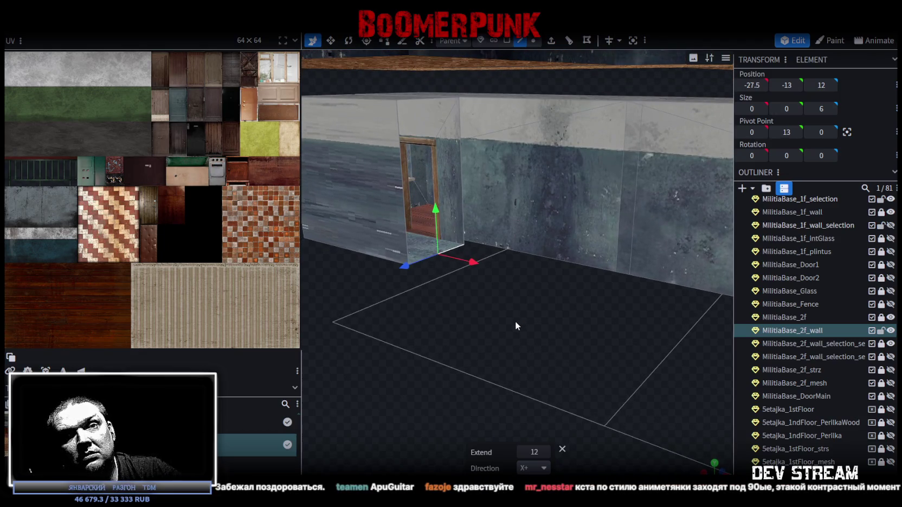
Extrude the wall's end face 1 unit outwards, placing it at X -26.5.
{"action": "mouse_move", "coordinate": [515, 322]}
{"action": "left_mouse_down"}
{"action": "mouse_move", "coordinate": [538, 322]}
{"action": "mouse_move", "coordinate": [517, 318]}
{"action": "left_mouse_up"}
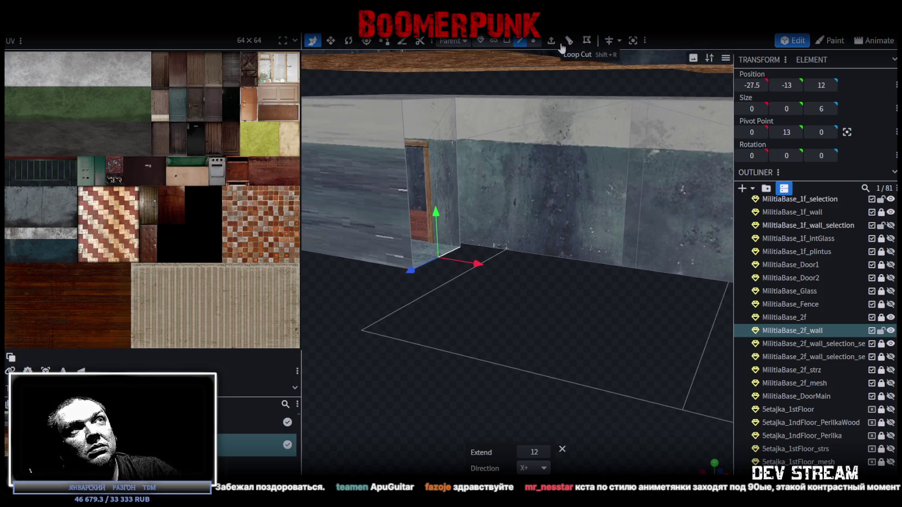
{"action": "left_click", "coordinate": [552, 41]}
{"action": "mouse_move", "coordinate": [488, 326]}
{"action": "left_mouse_down"}
{"action": "mouse_move", "coordinate": [461, 297]}
{"action": "mouse_move", "coordinate": [498, 251]}
{"action": "mouse_move", "coordinate": [492, 271]}
{"action": "mouse_move", "coordinate": [435, 284]}
{"action": "mouse_move", "coordinate": [479, 285]}
{"action": "mouse_move", "coordinate": [521, 266]}
{"action": "mouse_move", "coordinate": [497, 306]}
{"action": "mouse_move", "coordinate": [525, 313]}
{"action": "mouse_move", "coordinate": [510, 259]}
{"action": "left_mouse_up"}
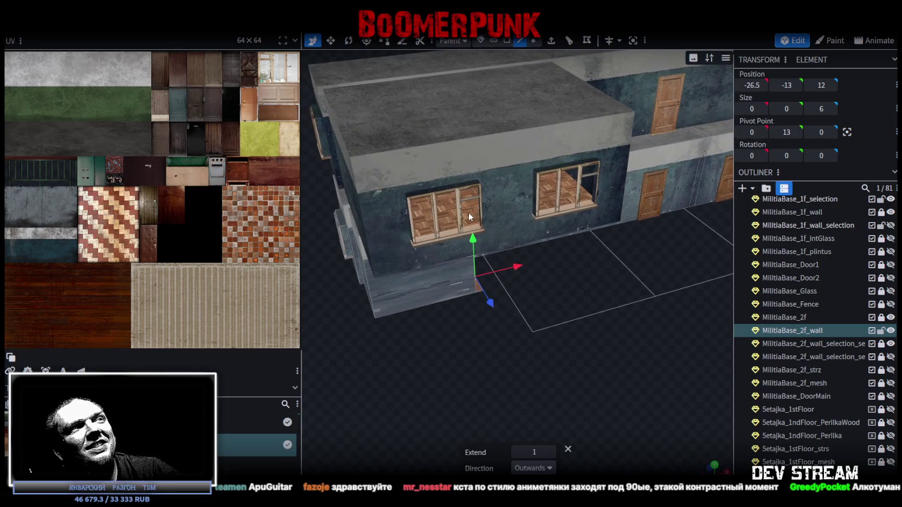
{"action": "left_click", "coordinate": [469, 213]}
{"action": "mouse_move", "coordinate": [470, 210]}
{"action": "left_mouse_down"}
{"action": "mouse_move", "coordinate": [545, 265]}
{"action": "mouse_move", "coordinate": [464, 111]}
{"action": "left_mouse_up"}
{"action": "left_click", "coordinate": [493, 96]}
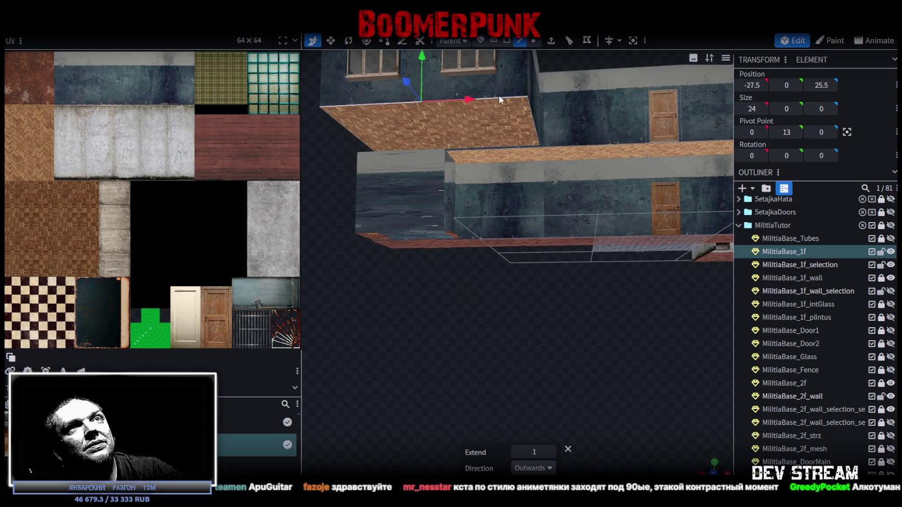
{"action": "left_click", "coordinate": [508, 228]}
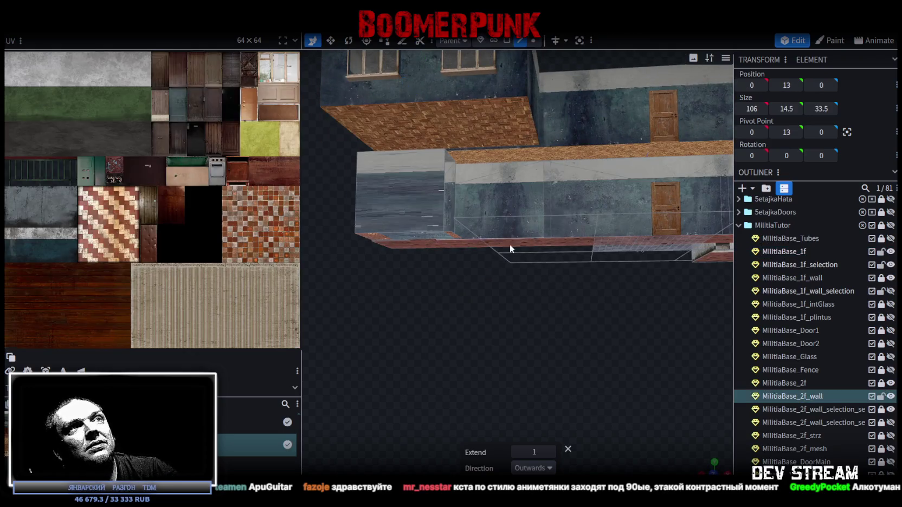
{"action": "left_click", "coordinate": [471, 98]}
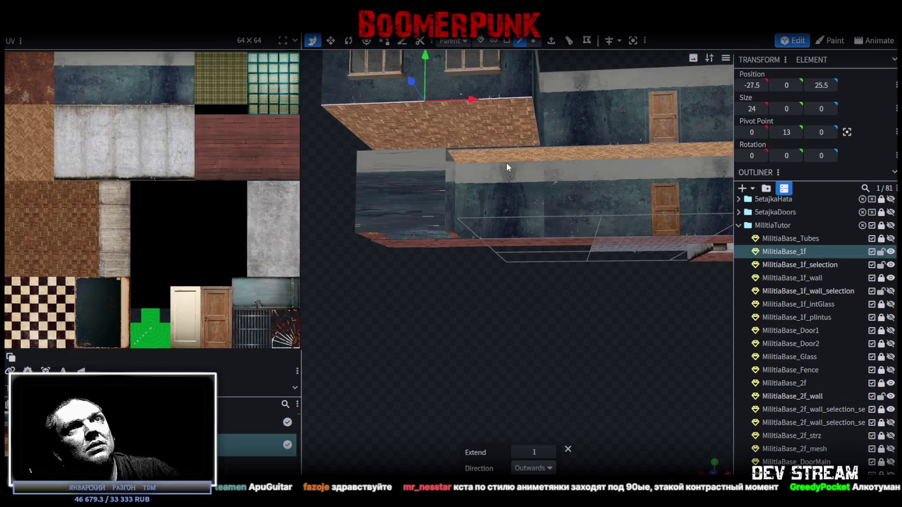
{"action": "left_click", "coordinate": [414, 228]}
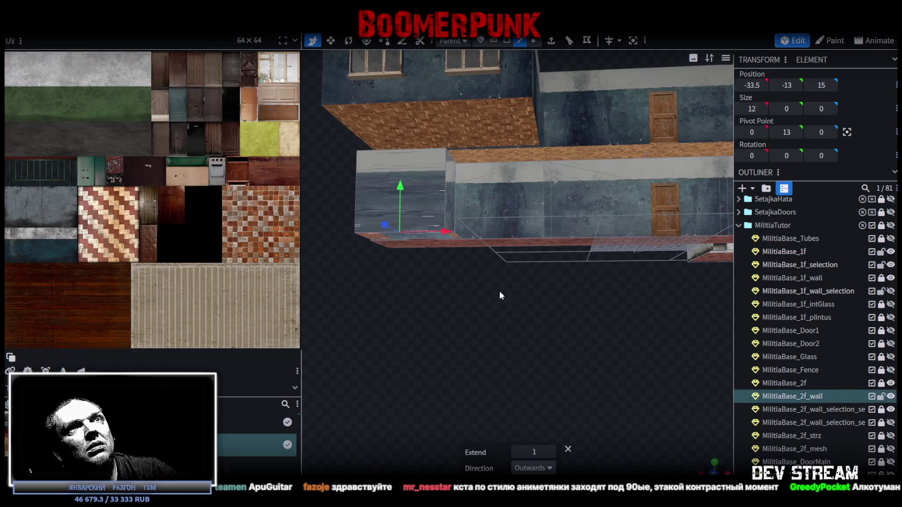
{"action": "right_click_drag", "start_coordinate": [494, 286], "coordinate": [483, 313]}
{"action": "mouse_move", "coordinate": [484, 314]}
{"action": "left_mouse_down"}
{"action": "mouse_move", "coordinate": [488, 279]}
{"action": "mouse_move", "coordinate": [460, 246]}
{"action": "left_mouse_up"}
{"action": "left_click", "coordinate": [456, 235]}
{"action": "left_click", "coordinate": [454, 247]}
{"action": "mouse_move", "coordinate": [505, 344]}
{"action": "left_mouse_down"}
{"action": "mouse_move", "coordinate": [500, 281]}
{"action": "mouse_move", "coordinate": [532, 319]}
{"action": "mouse_move", "coordinate": [530, 254]}
{"action": "left_mouse_up"}
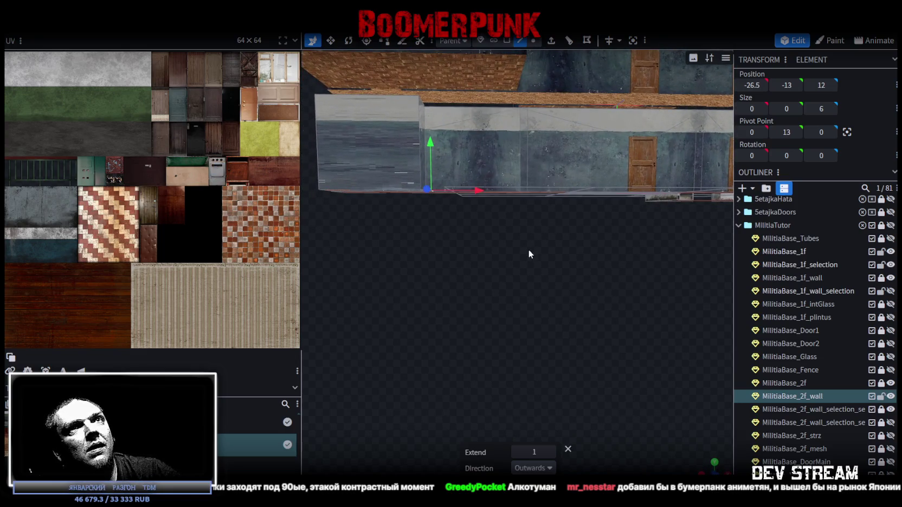
Set the wall piece's Y position to -26 and slide it along X to -12.5.
{"action": "left_click", "coordinate": [784, 87]}
{"action": "type", "text": "-26"}
{"action": "key", "text": "Return"}
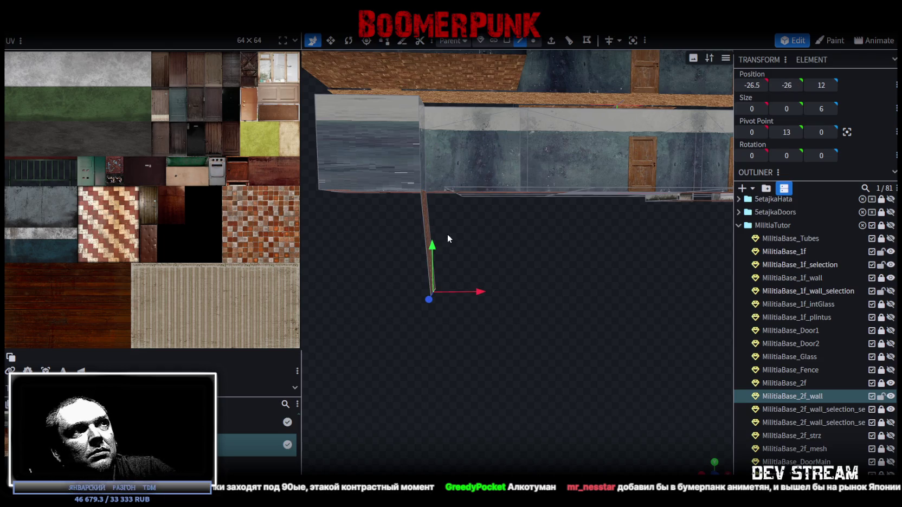
{"action": "mouse_move", "coordinate": [477, 293]}
{"action": "left_mouse_down"}
{"action": "mouse_move", "coordinate": [613, 296]}
{"action": "mouse_move", "coordinate": [569, 294]}
{"action": "mouse_move", "coordinate": [589, 293]}
{"action": "left_mouse_up"}
{"action": "mouse_move", "coordinate": [622, 326]}
{"action": "left_mouse_down"}
{"action": "mouse_move", "coordinate": [525, 341]}
{"action": "mouse_move", "coordinate": [493, 321]}
{"action": "mouse_move", "coordinate": [548, 346]}
{"action": "mouse_move", "coordinate": [529, 338]}
{"action": "mouse_move", "coordinate": [490, 348]}
{"action": "mouse_move", "coordinate": [578, 352]}
{"action": "mouse_move", "coordinate": [608, 343]}
{"action": "mouse_move", "coordinate": [627, 304]}
{"action": "mouse_move", "coordinate": [596, 331]}
{"action": "mouse_move", "coordinate": [566, 306]}
{"action": "mouse_move", "coordinate": [490, 290]}
{"action": "mouse_move", "coordinate": [366, 327]}
{"action": "mouse_move", "coordinate": [348, 362]}
{"action": "mouse_move", "coordinate": [377, 340]}
{"action": "mouse_move", "coordinate": [518, 325]}
{"action": "mouse_move", "coordinate": [577, 346]}
{"action": "mouse_move", "coordinate": [602, 316]}
{"action": "mouse_move", "coordinate": [594, 306]}
{"action": "mouse_move", "coordinate": [499, 339]}
{"action": "mouse_move", "coordinate": [467, 319]}
{"action": "mouse_move", "coordinate": [477, 307]}
{"action": "mouse_move", "coordinate": [604, 325]}
{"action": "mouse_move", "coordinate": [591, 357]}
{"action": "mouse_move", "coordinate": [532, 380]}
{"action": "mouse_move", "coordinate": [512, 313]}
{"action": "mouse_move", "coordinate": [557, 273]}
{"action": "mouse_move", "coordinate": [553, 296]}
{"action": "left_mouse_up"}
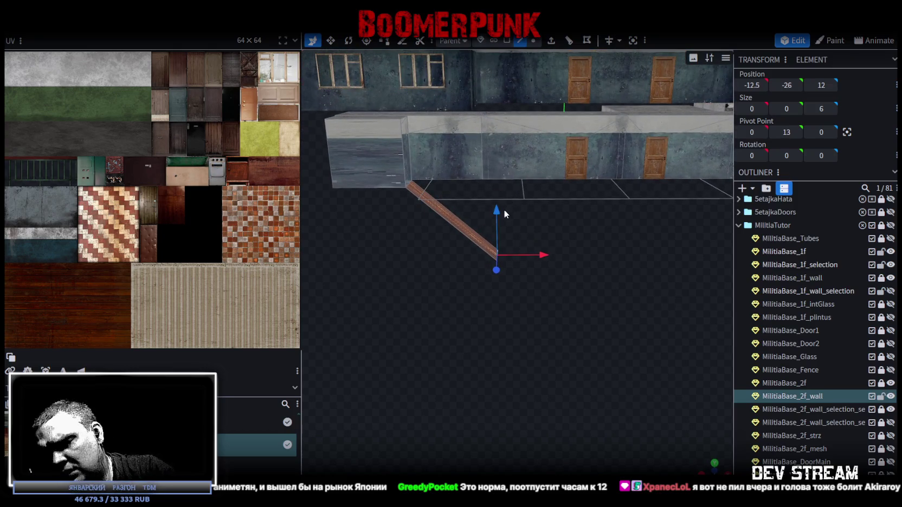
Move the plank's end along X and Y to position -15, -18, 12, toward the wall base.
{"action": "mouse_move", "coordinate": [533, 253]}
{"action": "left_mouse_down"}
{"action": "mouse_move", "coordinate": [456, 246]}
{"action": "mouse_move", "coordinate": [619, 231]}
{"action": "mouse_move", "coordinate": [606, 232]}
{"action": "left_mouse_up"}
{"action": "mouse_move", "coordinate": [640, 314]}
{"action": "left_mouse_down"}
{"action": "mouse_move", "coordinate": [547, 320]}
{"action": "mouse_move", "coordinate": [560, 301]}
{"action": "mouse_move", "coordinate": [616, 299]}
{"action": "mouse_move", "coordinate": [606, 328]}
{"action": "mouse_move", "coordinate": [546, 333]}
{"action": "mouse_move", "coordinate": [646, 307]}
{"action": "mouse_move", "coordinate": [634, 329]}
{"action": "mouse_move", "coordinate": [652, 319]}
{"action": "mouse_move", "coordinate": [544, 347]}
{"action": "mouse_move", "coordinate": [461, 350]}
{"action": "mouse_move", "coordinate": [359, 302]}
{"action": "mouse_move", "coordinate": [505, 322]}
{"action": "mouse_move", "coordinate": [672, 328]}
{"action": "mouse_move", "coordinate": [578, 327]}
{"action": "mouse_move", "coordinate": [606, 353]}
{"action": "mouse_move", "coordinate": [595, 321]}
{"action": "mouse_move", "coordinate": [606, 317]}
{"action": "mouse_move", "coordinate": [622, 269]}
{"action": "left_mouse_up"}
{"action": "left_click_drag", "start_coordinate": [610, 225], "coordinate": [618, 168]}
{"action": "mouse_move", "coordinate": [645, 219]}
{"action": "left_mouse_down"}
{"action": "mouse_move", "coordinate": [563, 215]}
{"action": "mouse_move", "coordinate": [561, 295]}
{"action": "mouse_move", "coordinate": [539, 296]}
{"action": "mouse_move", "coordinate": [617, 312]}
{"action": "mouse_move", "coordinate": [646, 298]}
{"action": "mouse_move", "coordinate": [561, 241]}
{"action": "mouse_move", "coordinate": [587, 274]}
{"action": "left_mouse_up"}
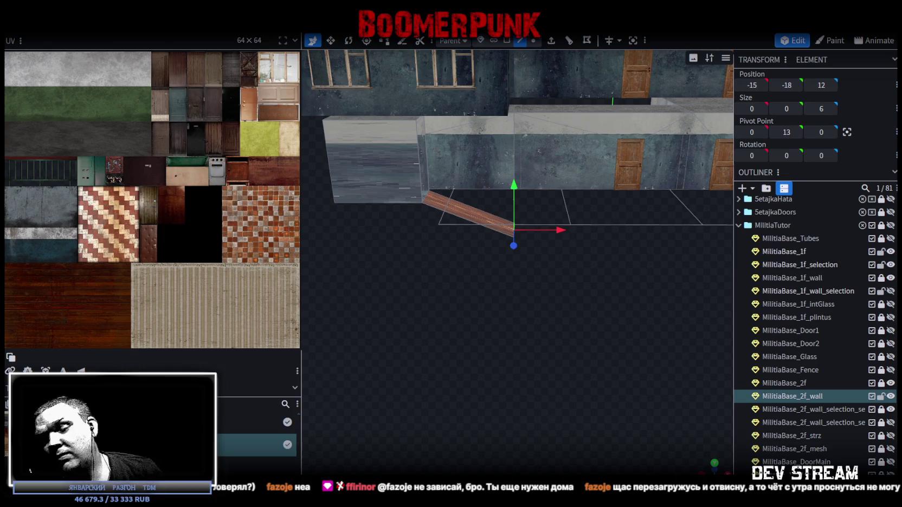
{"action": "mouse_move", "coordinate": [533, 240]}
{"action": "left_mouse_down"}
{"action": "mouse_move", "coordinate": [592, 327]}
{"action": "mouse_move", "coordinate": [550, 303]}
{"action": "mouse_move", "coordinate": [537, 306]}
{"action": "left_mouse_up"}
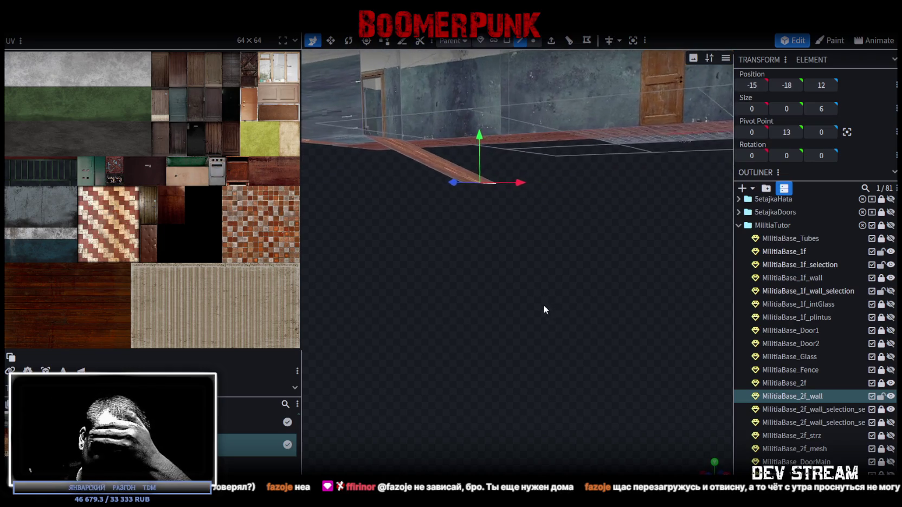
{"action": "left_click_drag", "start_coordinate": [537, 310], "coordinate": [528, 302]}
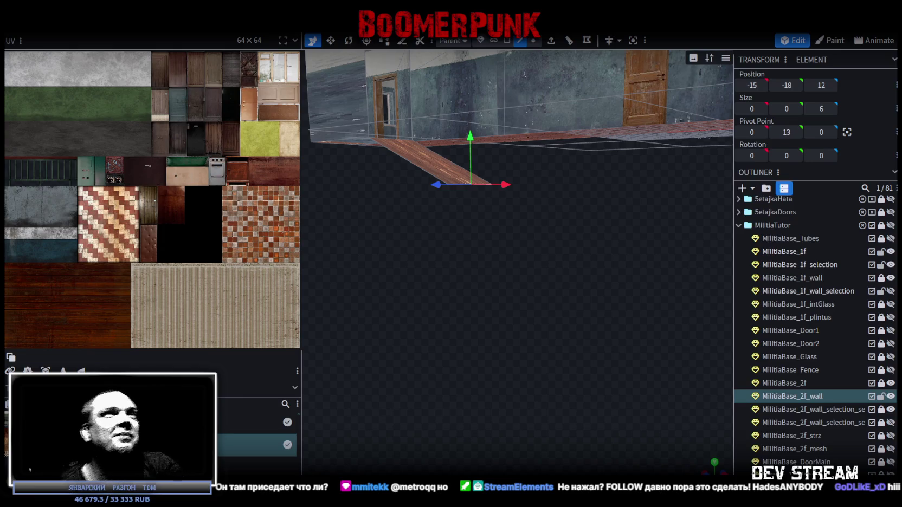
{"action": "scroll", "coordinate": [343, 194], "scroll_direction": "down", "scroll_amount": 5}
{"action": "mouse_move", "coordinate": [492, 241]}
{"action": "left_mouse_down"}
{"action": "mouse_move", "coordinate": [554, 317]}
{"action": "mouse_move", "coordinate": [539, 304]}
{"action": "mouse_move", "coordinate": [566, 279]}
{"action": "left_mouse_up"}
{"action": "scroll", "coordinate": [544, 294], "scroll_direction": "up", "scroll_amount": 4}
{"action": "scroll", "coordinate": [551, 291], "scroll_direction": "up", "scroll_amount": 2}
{"action": "scroll", "coordinate": [549, 312], "scroll_direction": "up", "scroll_amount": 2}
{"action": "mouse_move", "coordinate": [550, 312]}
{"action": "left_mouse_down"}
{"action": "mouse_move", "coordinate": [566, 282]}
{"action": "mouse_move", "coordinate": [574, 304]}
{"action": "mouse_move", "coordinate": [486, 297]}
{"action": "mouse_move", "coordinate": [552, 298]}
{"action": "mouse_move", "coordinate": [560, 280]}
{"action": "mouse_move", "coordinate": [531, 288]}
{"action": "mouse_move", "coordinate": [552, 296]}
{"action": "mouse_move", "coordinate": [542, 296]}
{"action": "mouse_move", "coordinate": [508, 186]}
{"action": "mouse_move", "coordinate": [503, 126]}
{"action": "left_mouse_up"}
{"action": "mouse_move", "coordinate": [504, 113]}
{"action": "left_mouse_down"}
{"action": "mouse_move", "coordinate": [491, 180]}
{"action": "mouse_move", "coordinate": [492, 241]}
{"action": "mouse_move", "coordinate": [503, 245]}
{"action": "mouse_move", "coordinate": [463, 285]}
{"action": "mouse_move", "coordinate": [405, 273]}
{"action": "mouse_move", "coordinate": [433, 286]}
{"action": "left_mouse_up"}
{"action": "scroll", "coordinate": [464, 285], "scroll_direction": "down", "scroll_amount": 3}
{"action": "scroll", "coordinate": [557, 69], "scroll_direction": "up", "scroll_amount": 5}
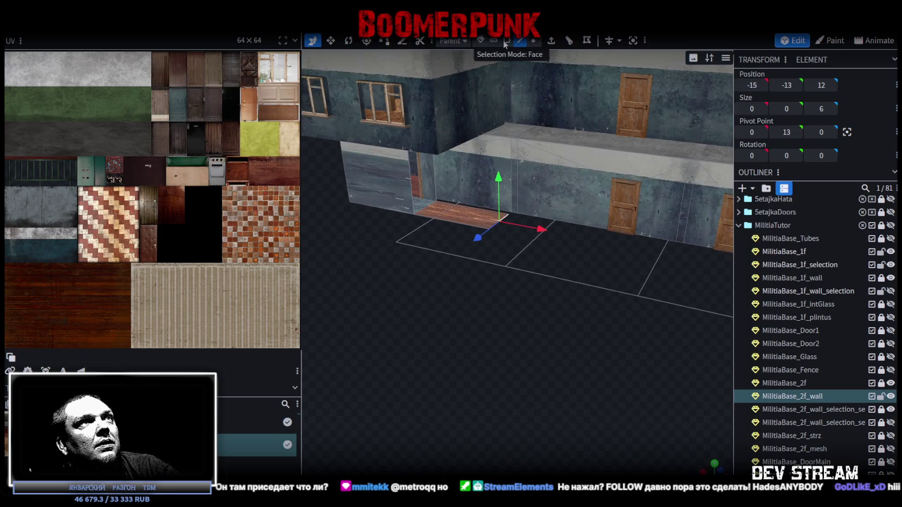
{"action": "left_click", "coordinate": [468, 216]}
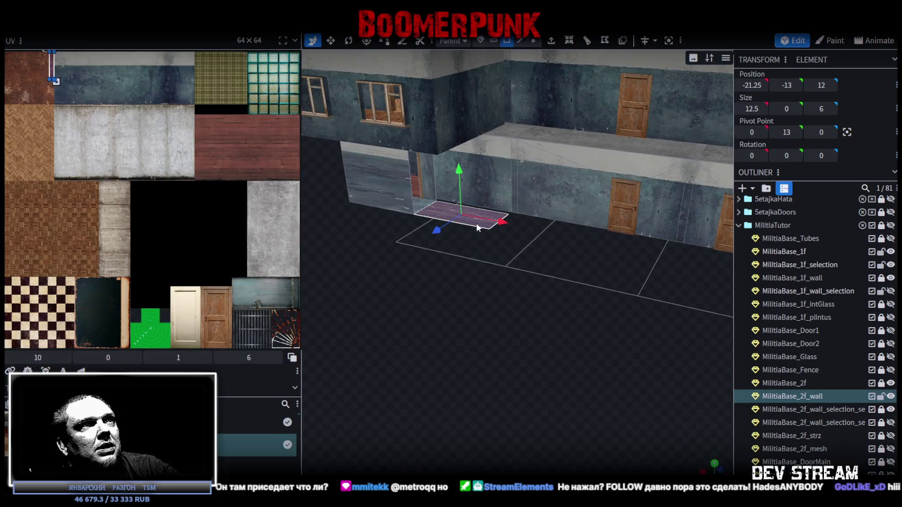
Split the floor face into its own element and place it below MilitiaBase_DoorMain in the outliner.
{"action": "right_click", "coordinate": [478, 228]}
{"action": "left_click", "coordinate": [520, 313]}
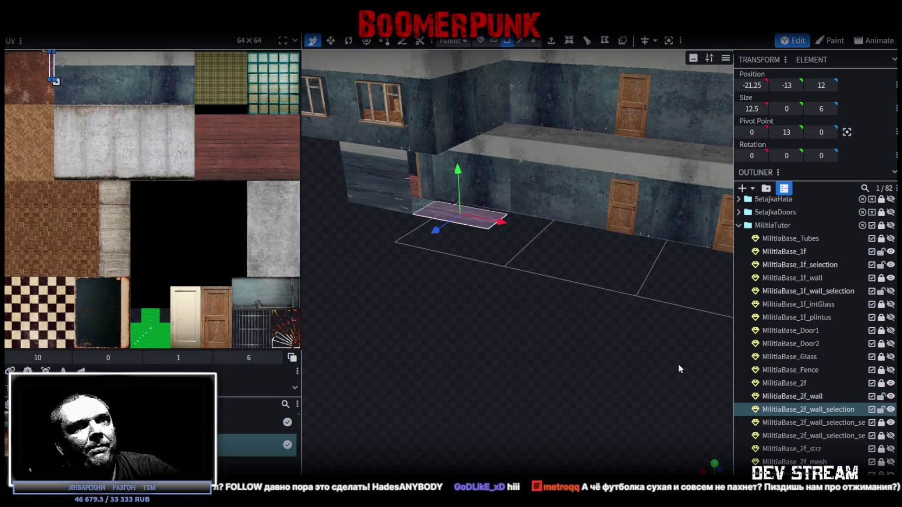
{"action": "scroll", "coordinate": [797, 410], "scroll_direction": "down", "scroll_amount": 4}
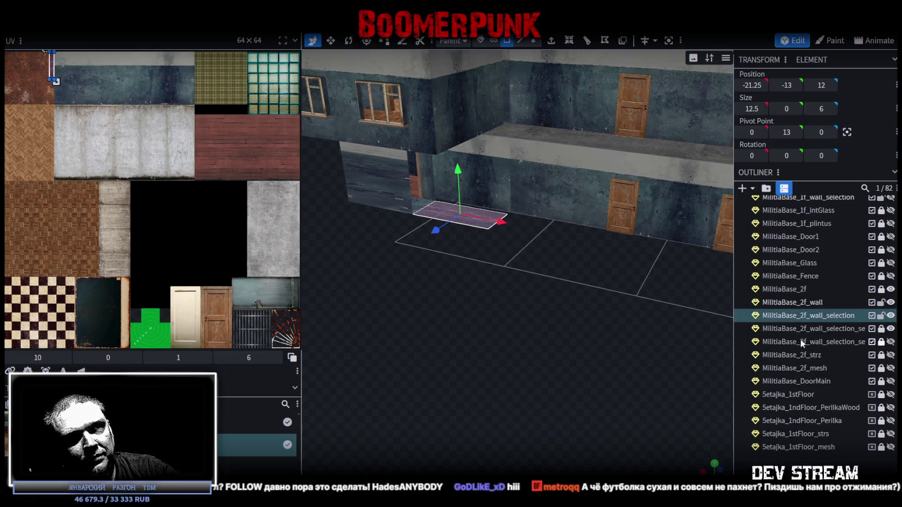
{"action": "left_click_drag", "start_coordinate": [790, 320], "coordinate": [805, 386]}
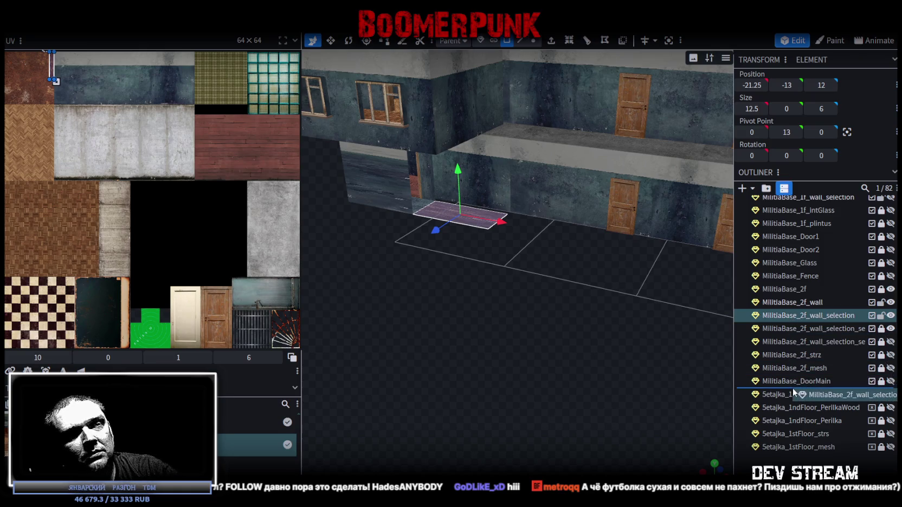
Rename the new element to MilitiaBase_3f by removing its _wall_selection suffix.
{"action": "double_click", "coordinate": [800, 381]}
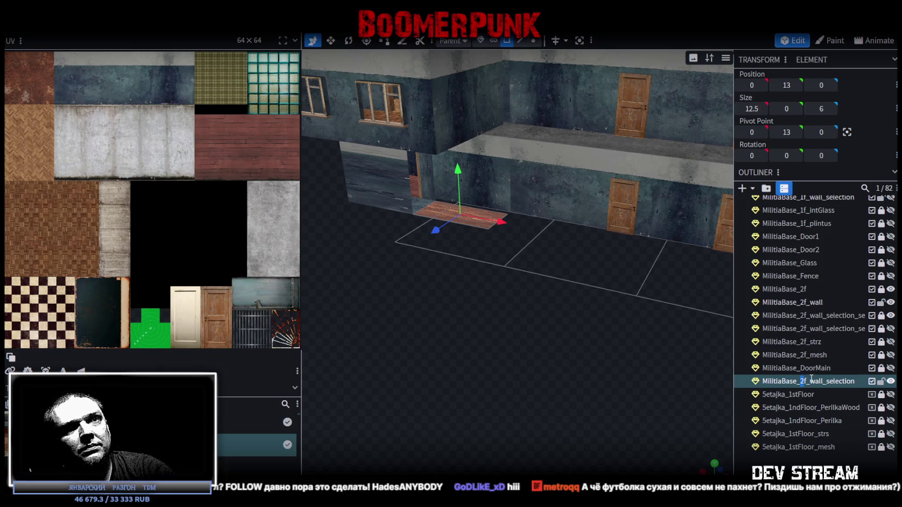
{"action": "type", "text": "3"}
{"action": "left_click_drag", "start_coordinate": [808, 381], "coordinate": [856, 381]}
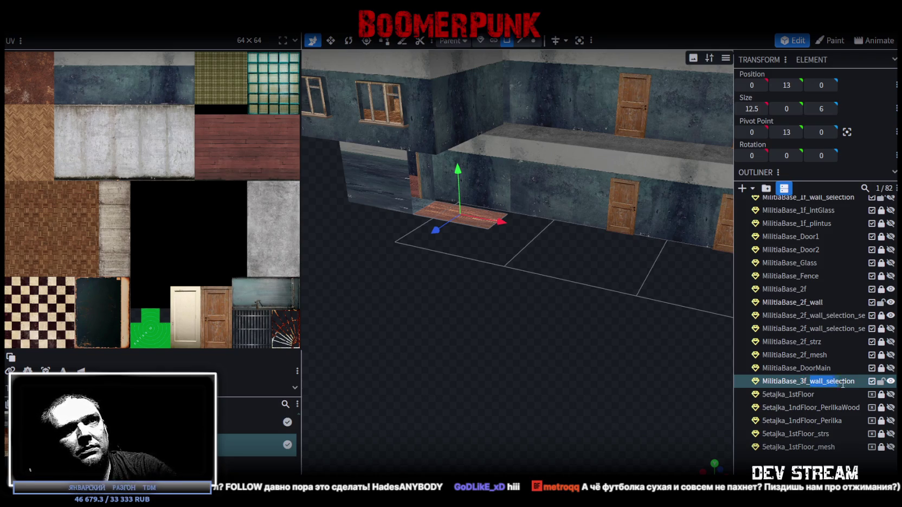
{"action": "key", "text": "BackSpace"}
{"action": "left_click_drag", "start_coordinate": [557, 317], "coordinate": [549, 206]}
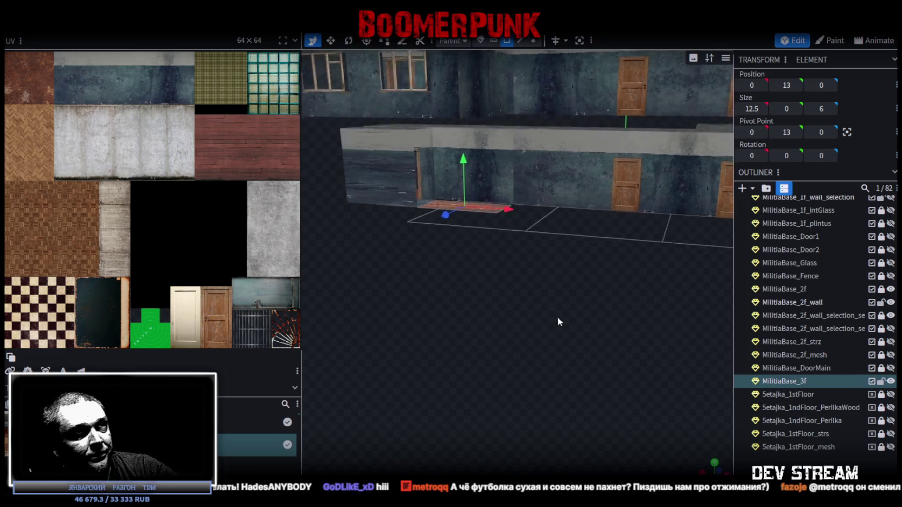
Lower MilitiaBase_3f 13 units to position 0, 0, 0, then check it in an orthographic front view.
{"action": "left_click_drag", "start_coordinate": [509, 221], "coordinate": [508, 308]}
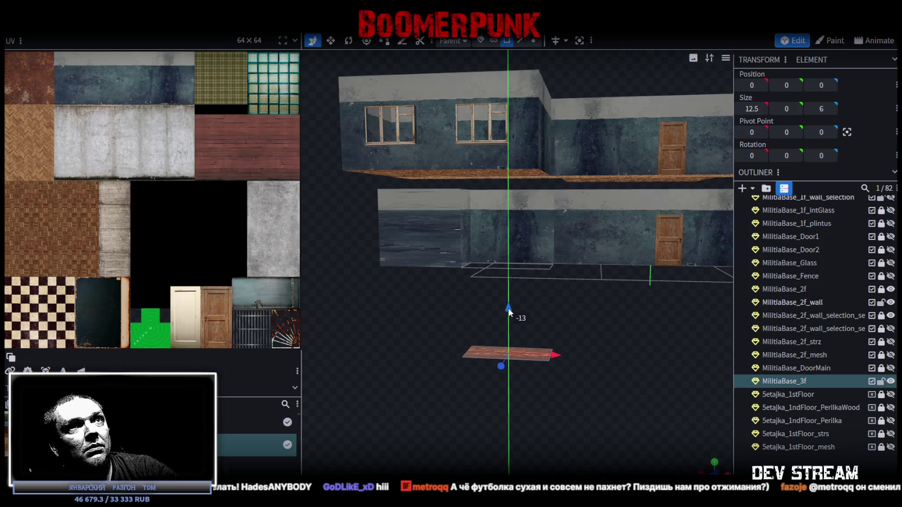
{"action": "mouse_move", "coordinate": [613, 358]}
{"action": "left_mouse_down"}
{"action": "mouse_move", "coordinate": [616, 324]}
{"action": "mouse_move", "coordinate": [476, 356]}
{"action": "mouse_move", "coordinate": [640, 351]}
{"action": "left_mouse_up"}
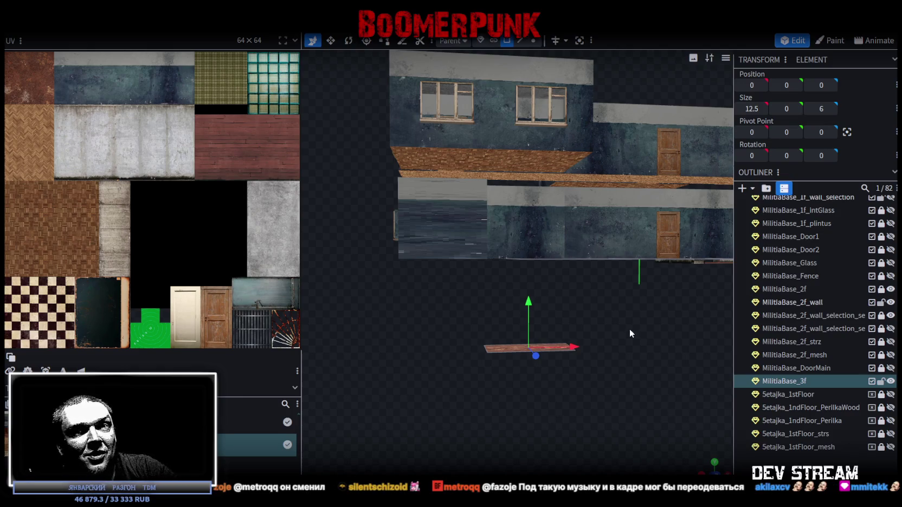
{"action": "mouse_move", "coordinate": [605, 321]}
{"action": "left_mouse_down"}
{"action": "mouse_move", "coordinate": [556, 326]}
{"action": "mouse_move", "coordinate": [527, 362]}
{"action": "mouse_move", "coordinate": [601, 334]}
{"action": "mouse_move", "coordinate": [604, 296]}
{"action": "mouse_move", "coordinate": [599, 312]}
{"action": "left_mouse_up"}
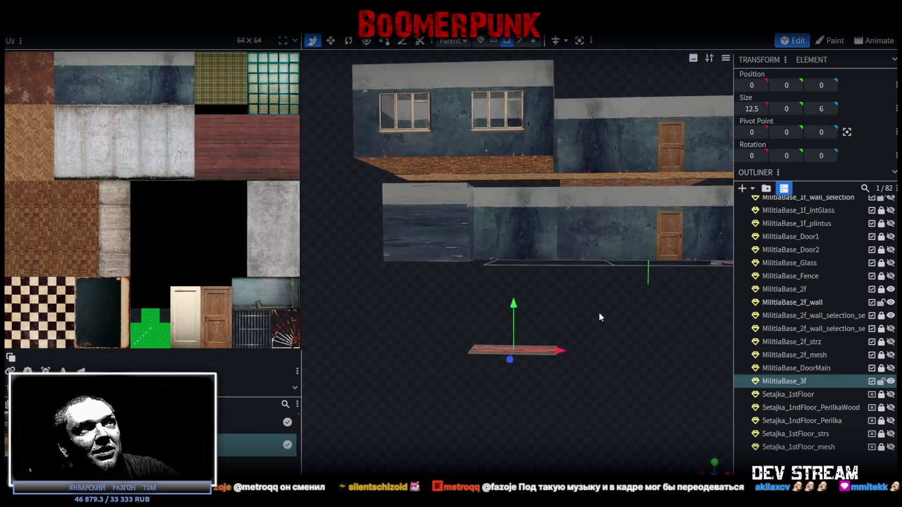
{"action": "left_click", "coordinate": [713, 468]}
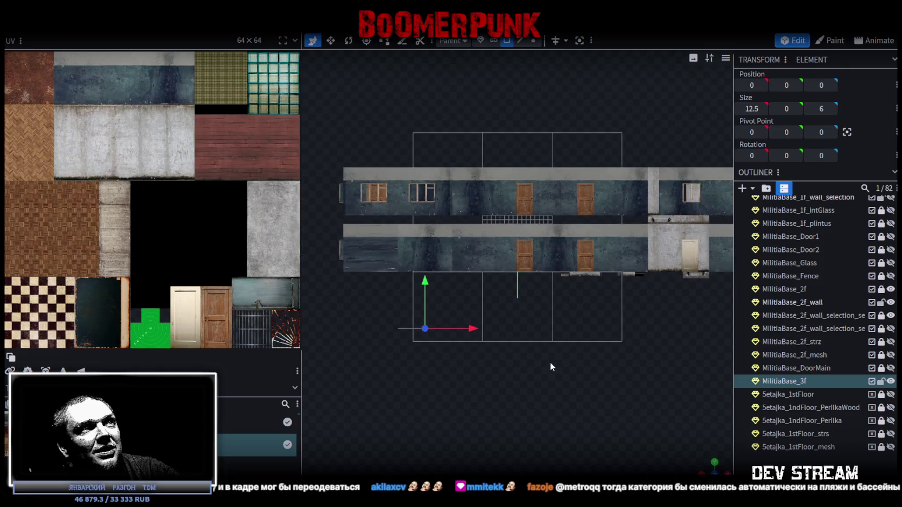
{"action": "scroll", "coordinate": [548, 331], "scroll_direction": "up", "scroll_amount": 3}
{"action": "scroll", "coordinate": [498, 271], "scroll_direction": "up", "scroll_amount": 3}
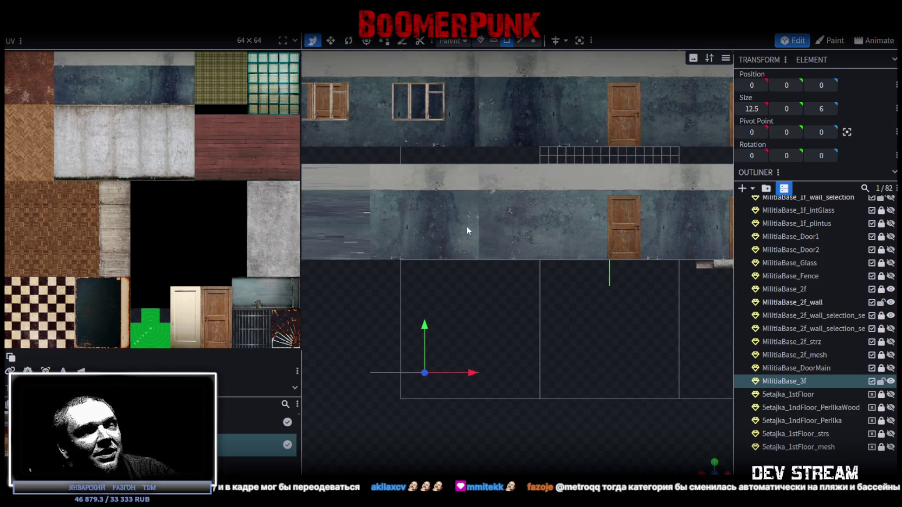